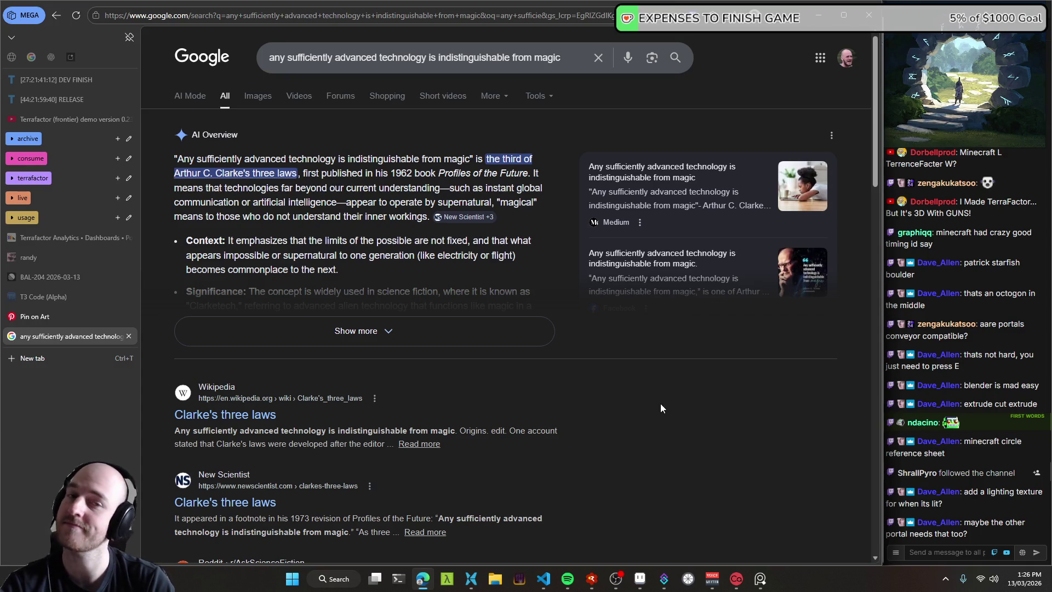
Step: Return to Aseprite and pan the desert map over to the two magenta-filled portal frames
click(819, 15)
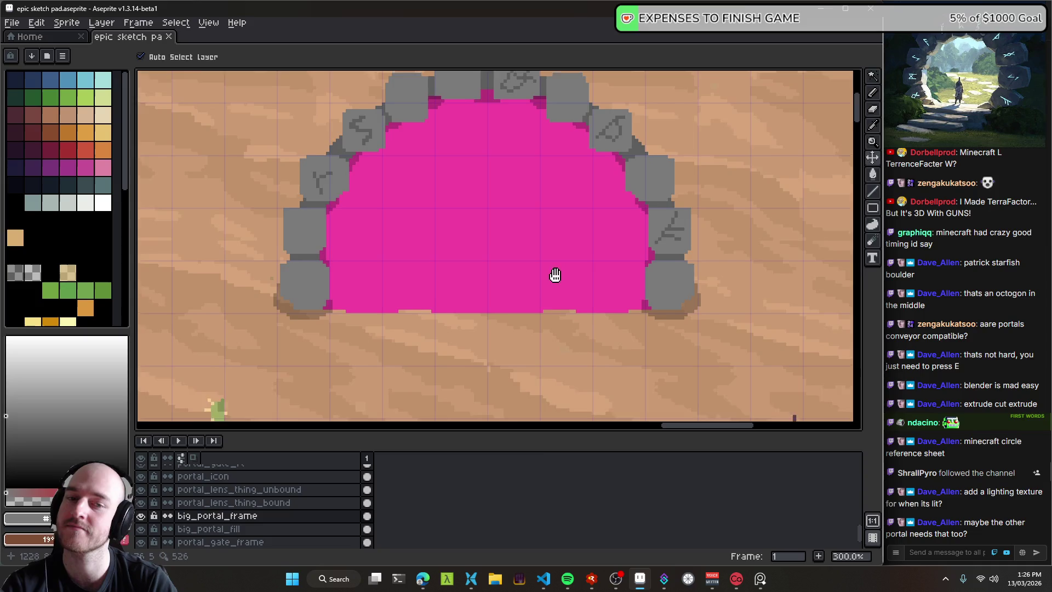
scroll(554, 277, down, 3)
drag(535, 298, 603, 163)
drag(614, 268, 522, 182)
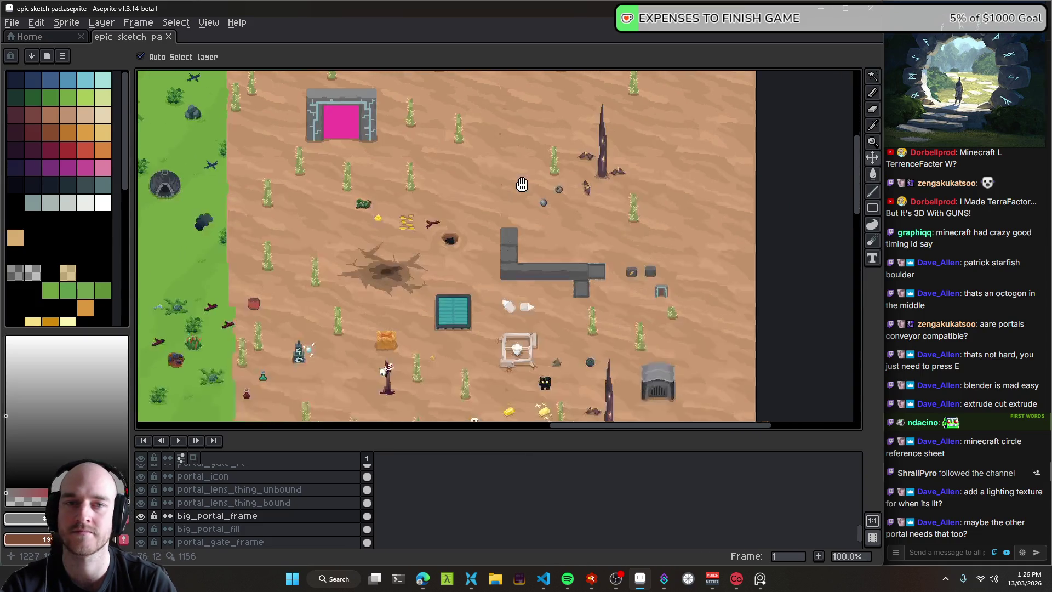
mouse_move(521, 247)
mouse_down()
mouse_move(518, 167)
mouse_move(564, 101)
mouse_up()
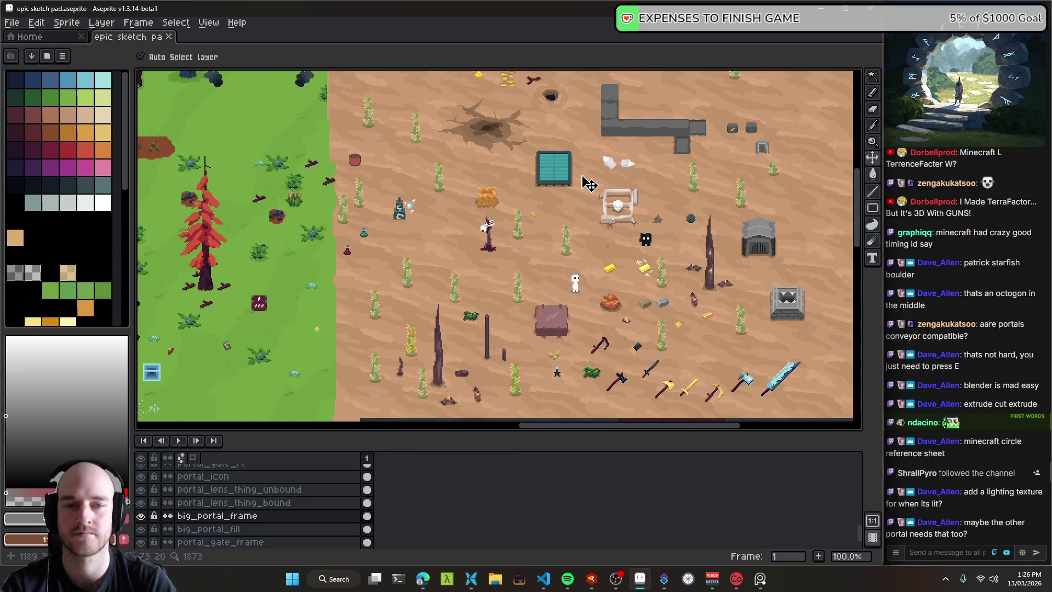
mouse_move(587, 181)
mouse_down()
mouse_move(518, 123)
mouse_move(545, 71)
mouse_move(548, 268)
mouse_up()
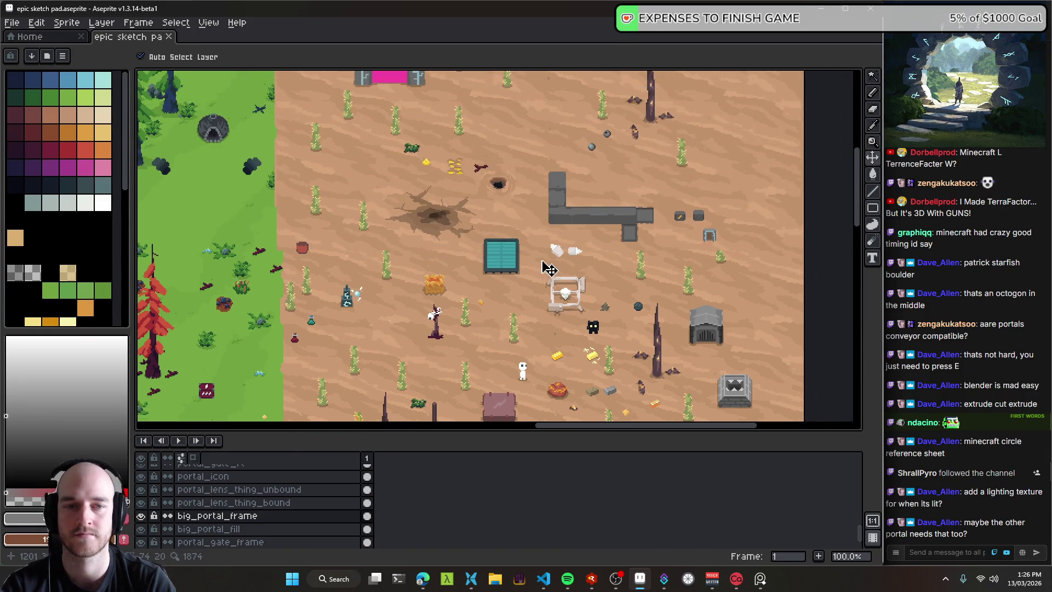
drag(557, 183, 511, 271)
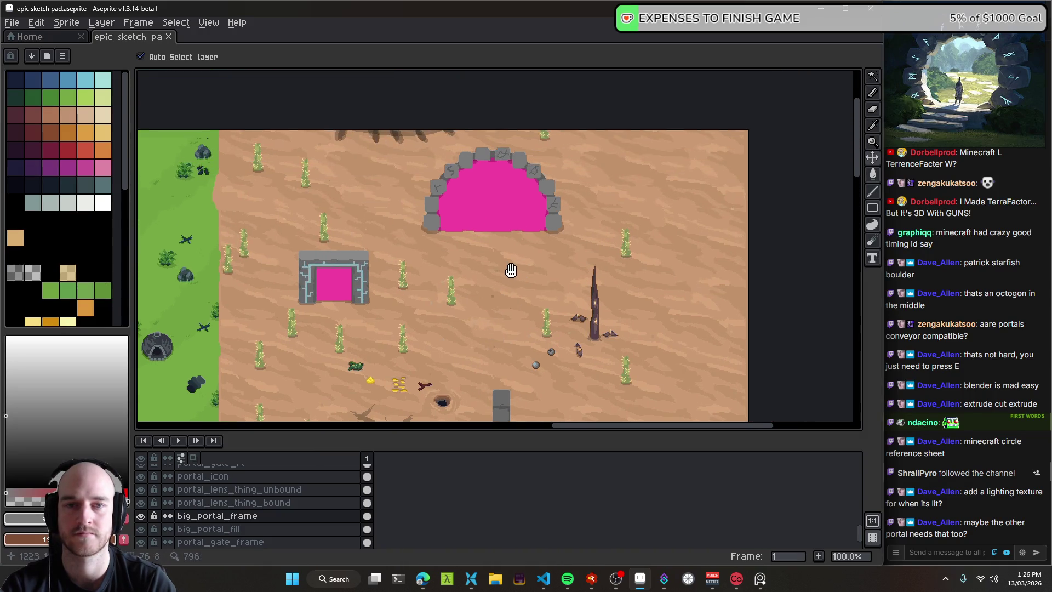
scroll(479, 184, up, 1)
drag(497, 323, 519, 305)
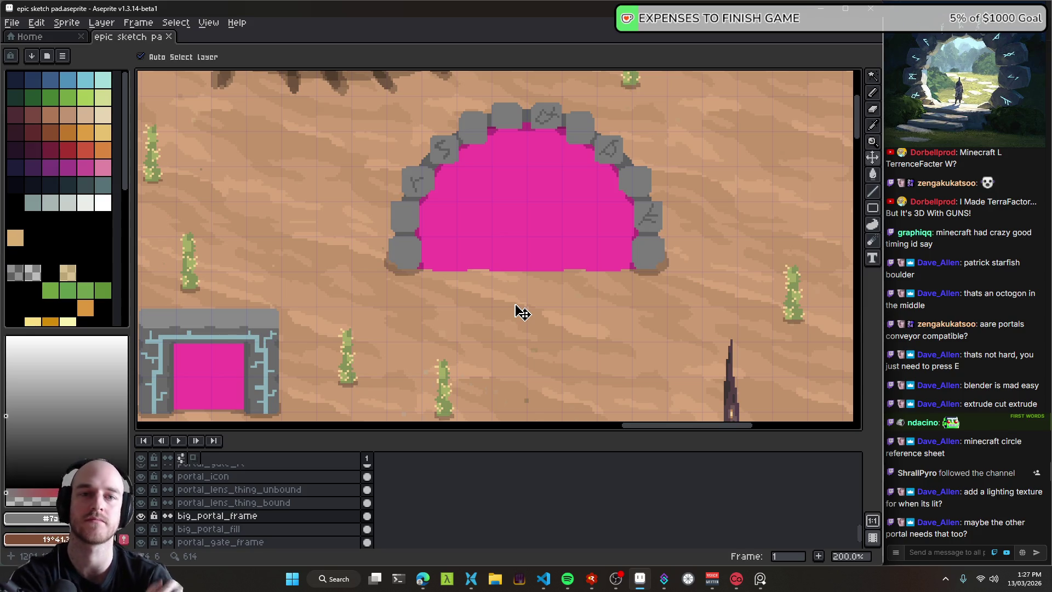
scroll(366, 308, down, 1)
Step: Bring the view back over the portals and save the sketch pad
drag(360, 320, 385, 265)
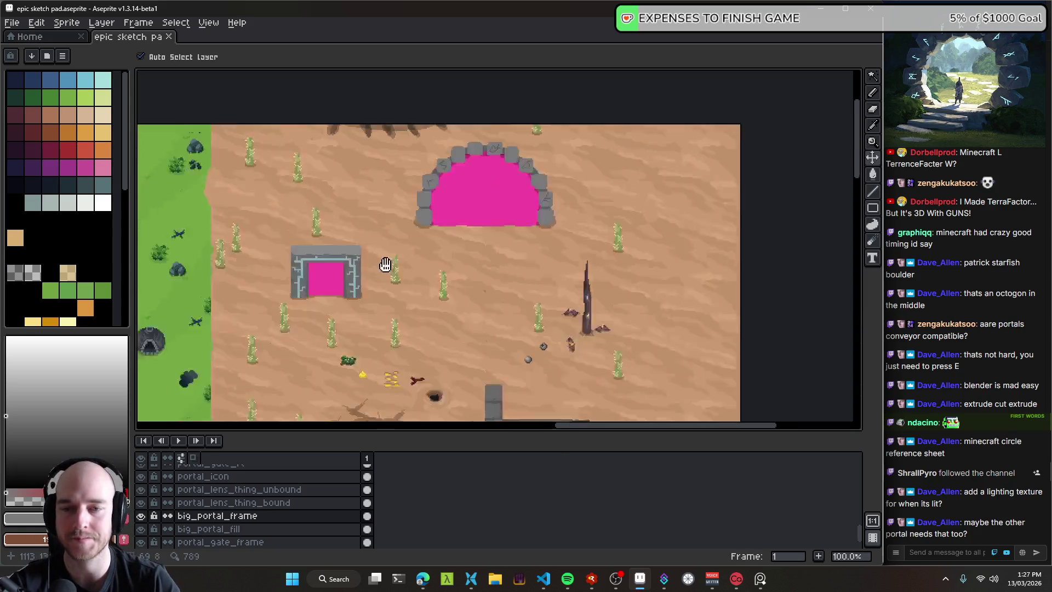
scroll(641, 228, down, 2)
scroll(566, 188, up, 4)
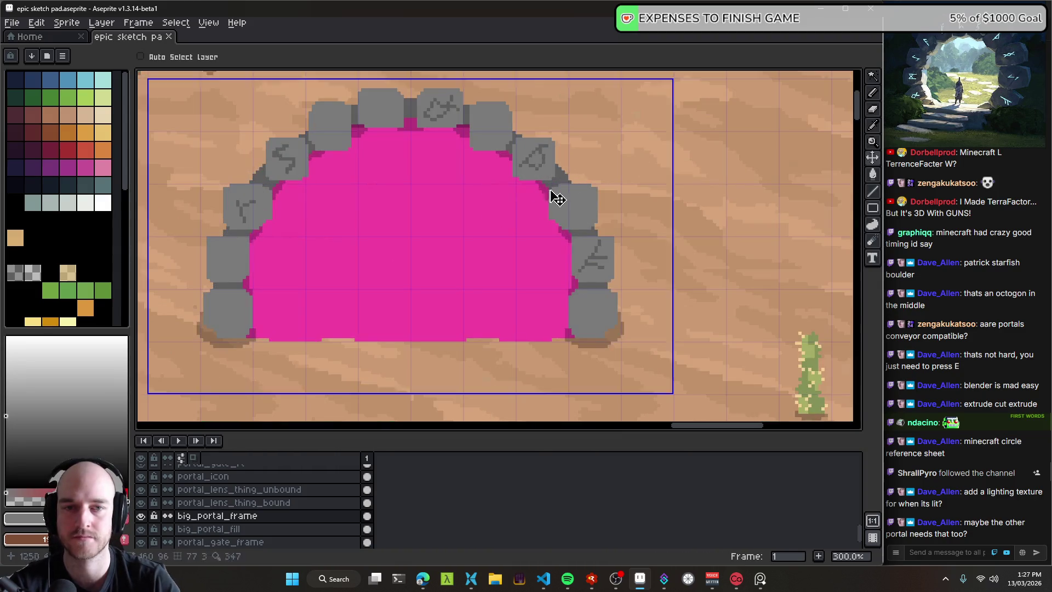
scroll(698, 249, down, 1)
scroll(677, 244, down, 1)
key(ctrl+s)
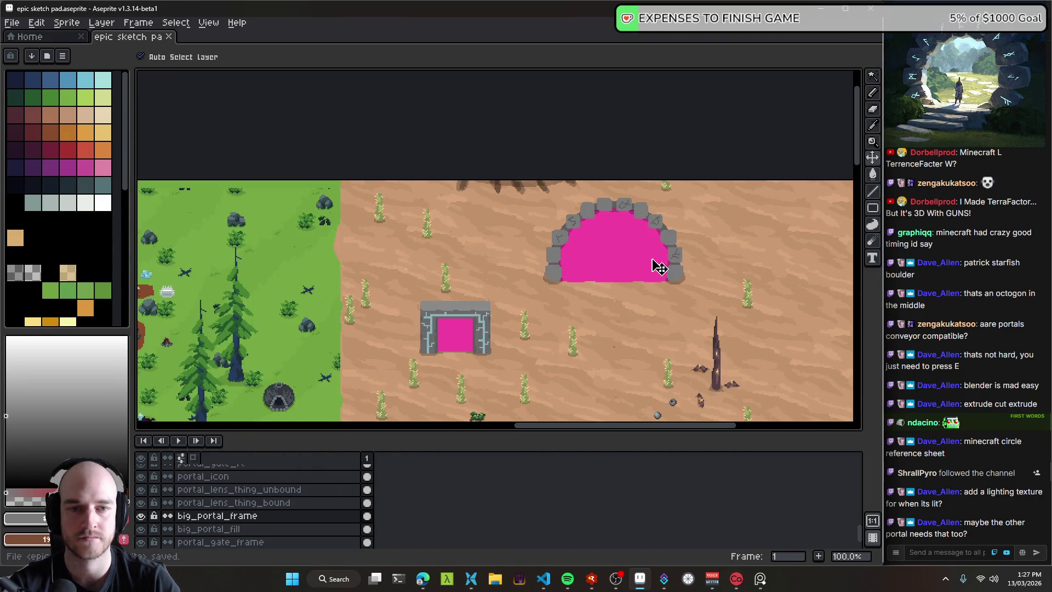
Step: Select the big_portal_fill layer by clicking the big arch's pink interior
mouse_move(659, 267)
mouse_down()
mouse_move(463, 134)
mouse_move(542, 108)
mouse_move(447, 175)
mouse_move(505, 273)
mouse_up()
scroll(556, 198, up, 3)
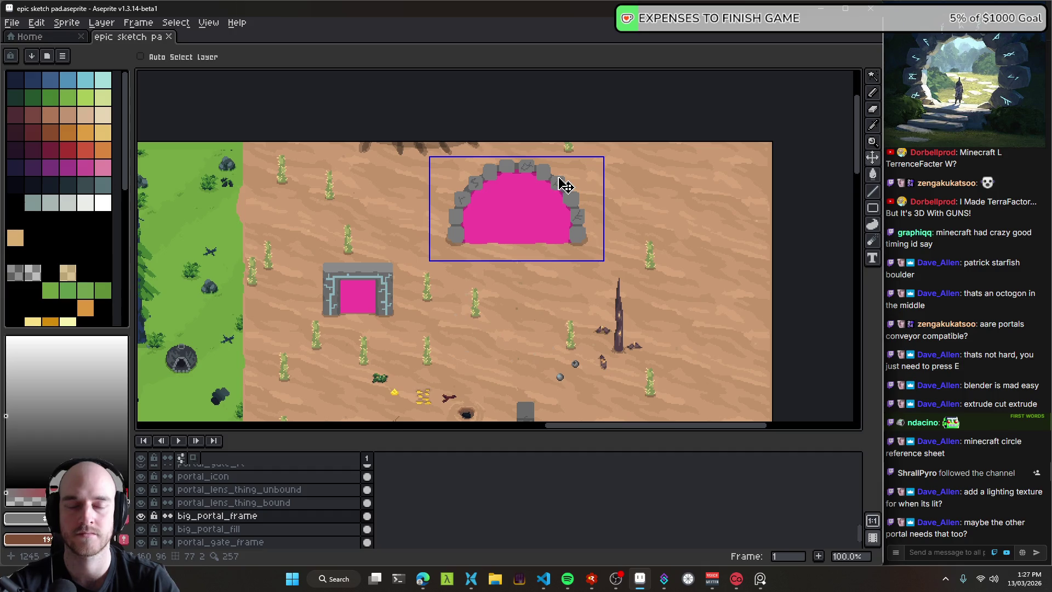
scroll(565, 185, up, 2)
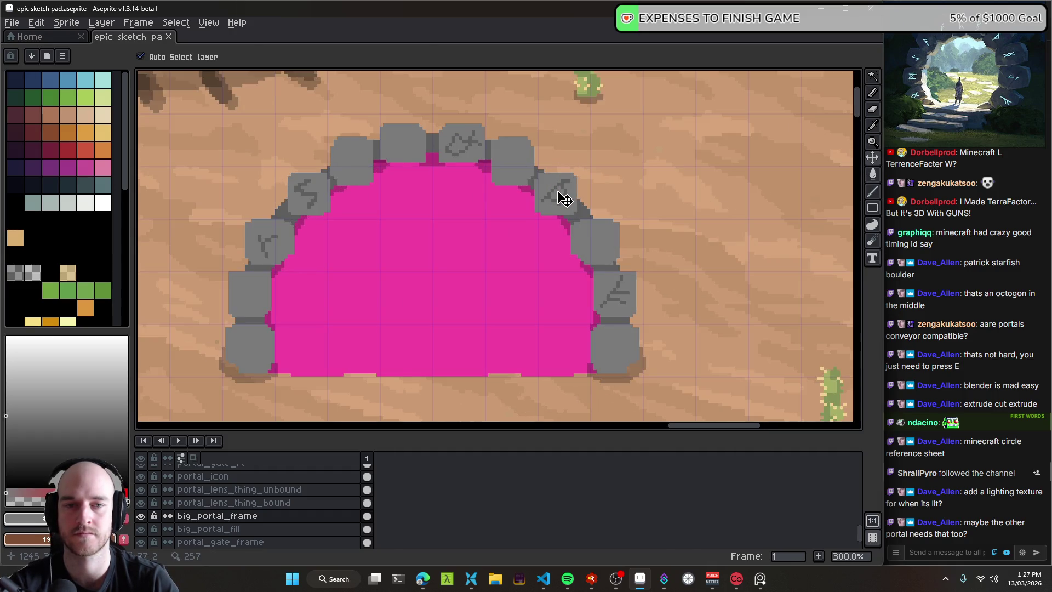
click(452, 275)
scroll(466, 316, down, 4)
scroll(470, 313, up, 4)
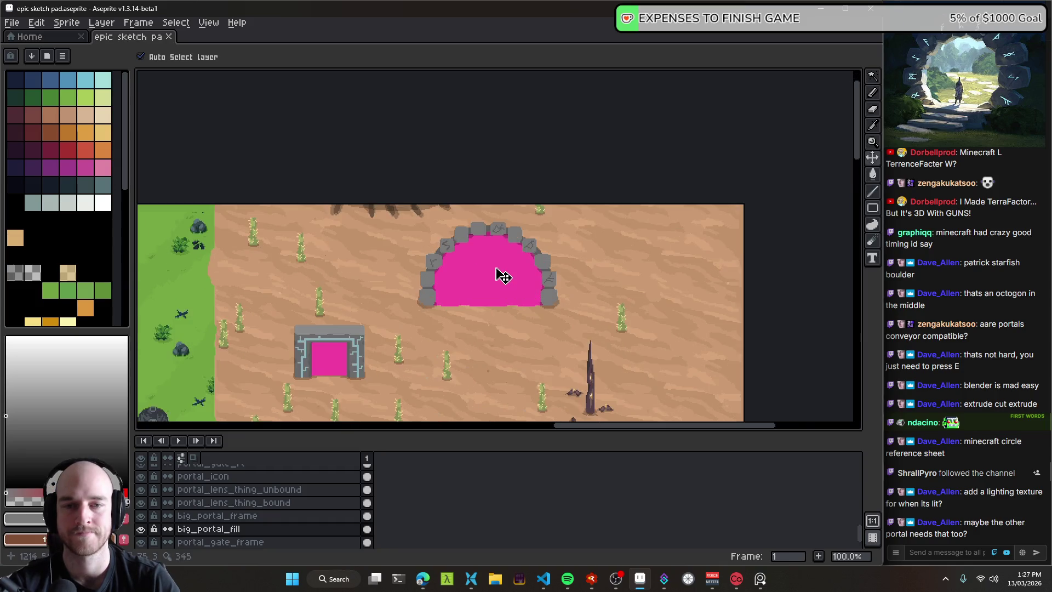
key(ctrl)
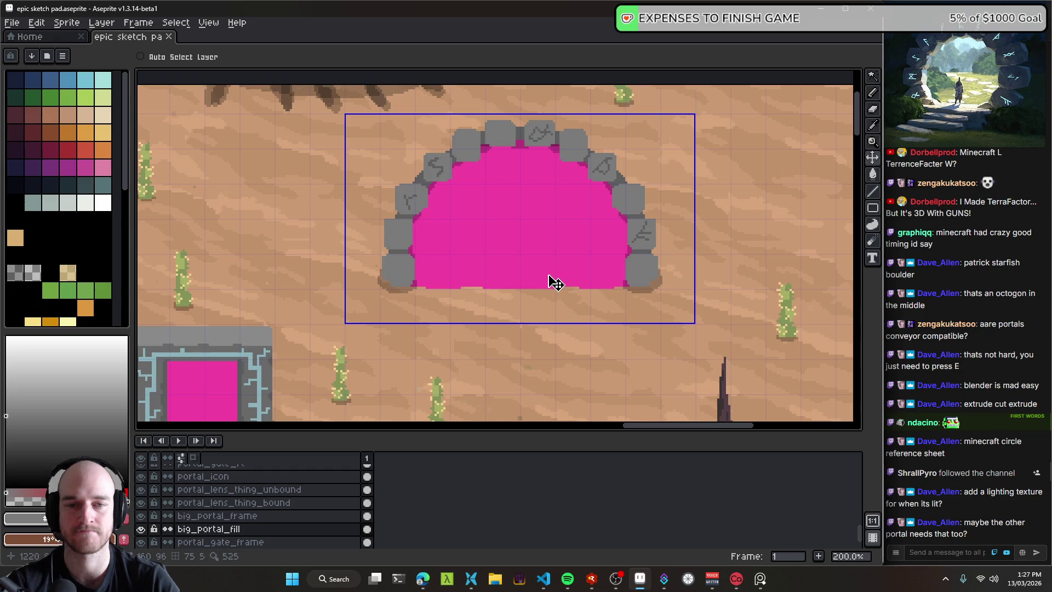
Step: Toggle big_portal_fill's visibility to preview the arch without its pink fill
key(shift+x)
scroll(630, 277, down, 1)
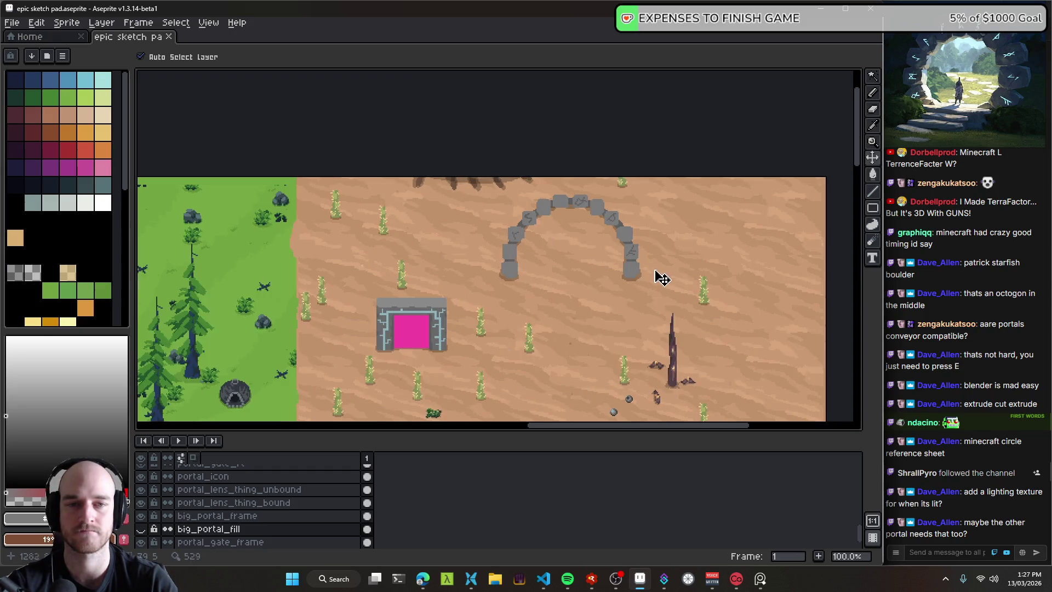
mouse_move(535, 254)
mouse_down()
mouse_move(602, 241)
mouse_move(593, 280)
mouse_up()
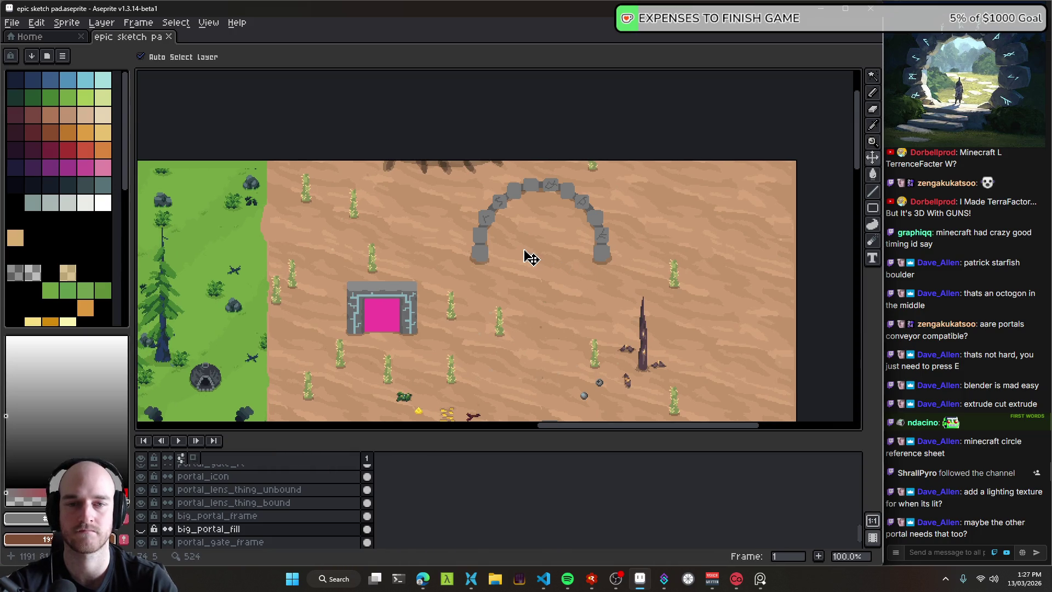
scroll(531, 255, up, 2)
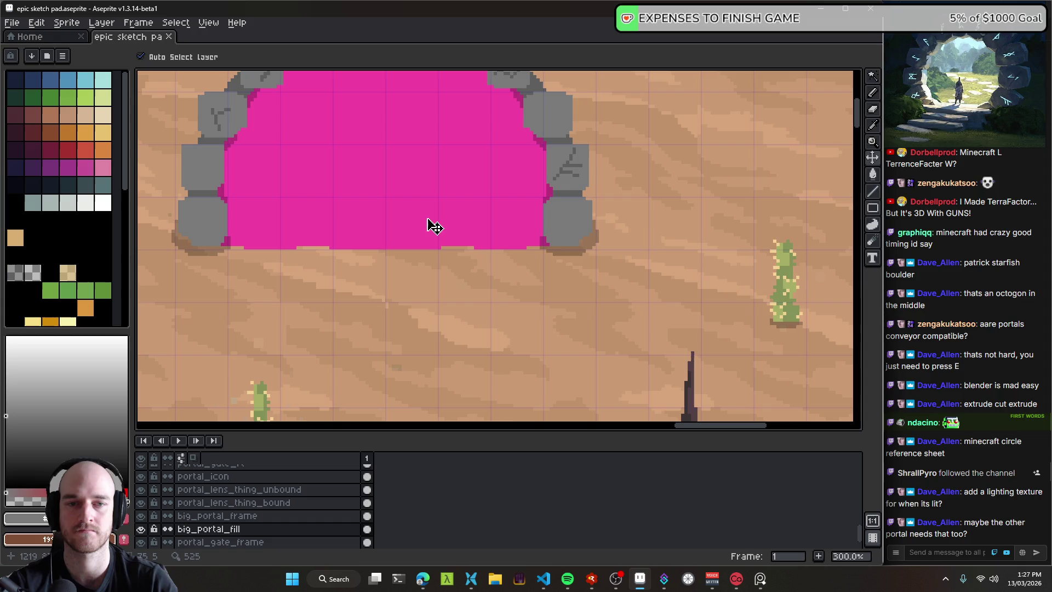
Step: Save, select the big_portal_frame layer, and frame the whole arch with the small portal
mouse_move(430, 225)
mouse_down()
mouse_move(479, 261)
mouse_move(411, 313)
mouse_move(426, 260)
mouse_move(526, 254)
mouse_move(300, 253)
mouse_up()
key(ctrl+s)
click(480, 277)
drag(563, 242, 475, 265)
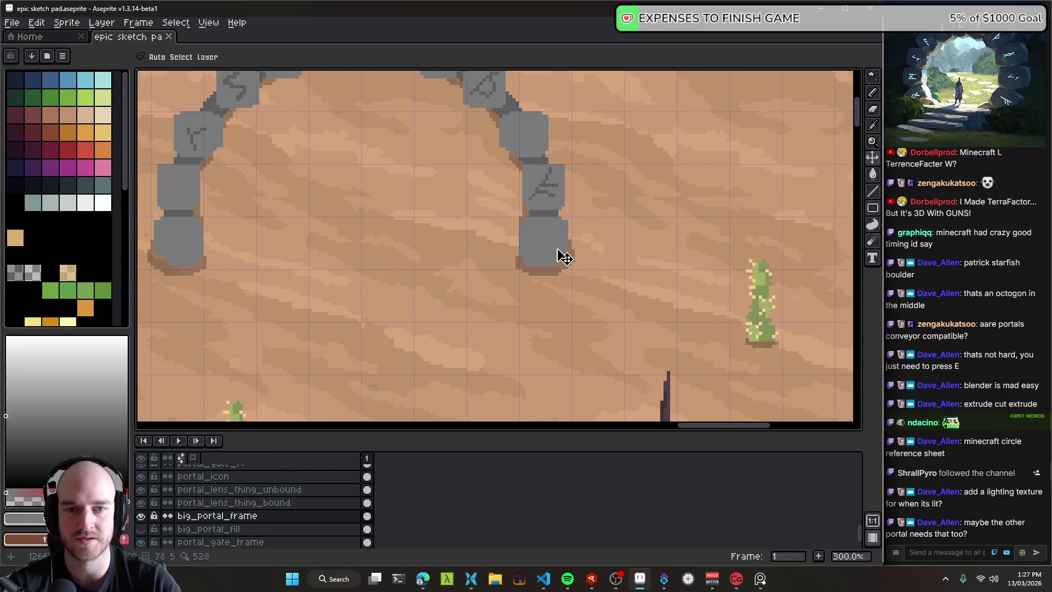
scroll(559, 254, up, 1)
scroll(529, 247, down, 2)
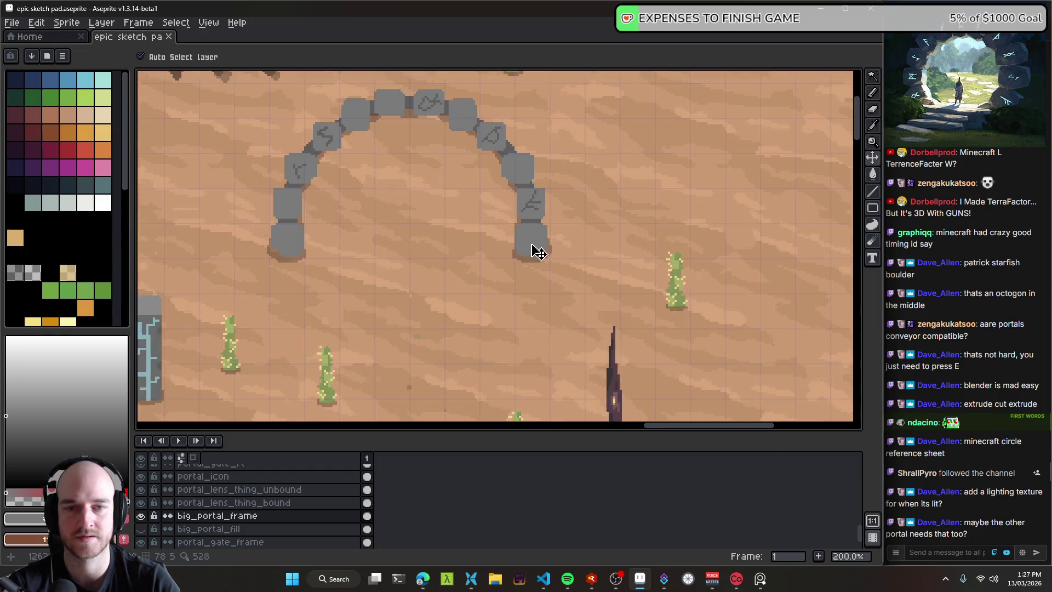
drag(535, 252, 623, 251)
scroll(395, 244, up, 3)
Step: Sketch a trial grey pencil line by the arch's base, undo it, and save
key(b)
mouse_move(397, 259)
mouse_down()
mouse_move(486, 251)
mouse_move(476, 246)
mouse_move(496, 256)
mouse_up()
mouse_move(424, 256)
mouse_down()
mouse_move(397, 264)
mouse_move(461, 256)
mouse_up()
scroll(435, 250, down, 4)
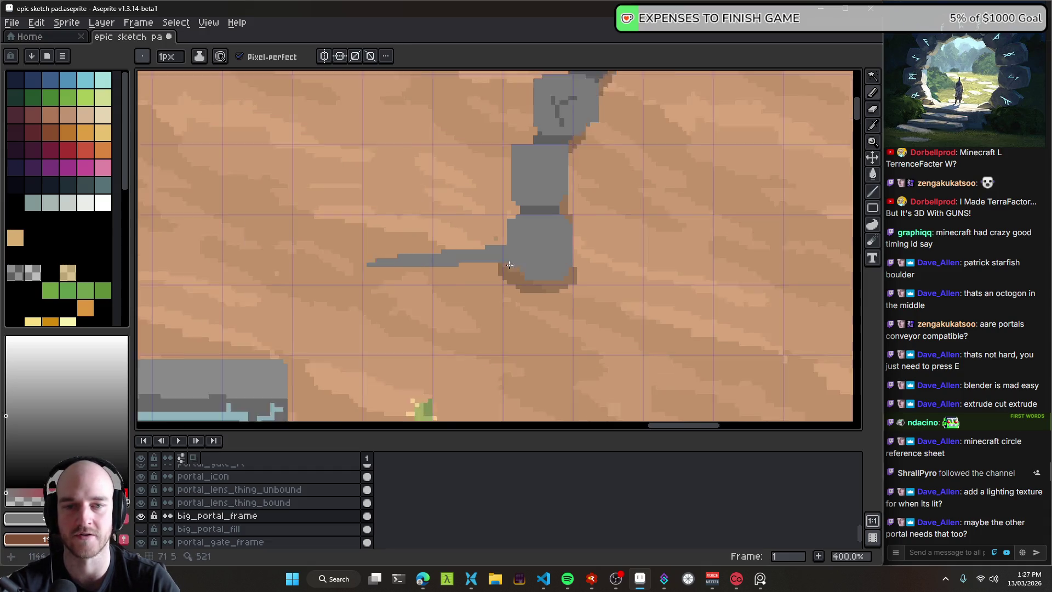
key(v)
key(ctrl+z)
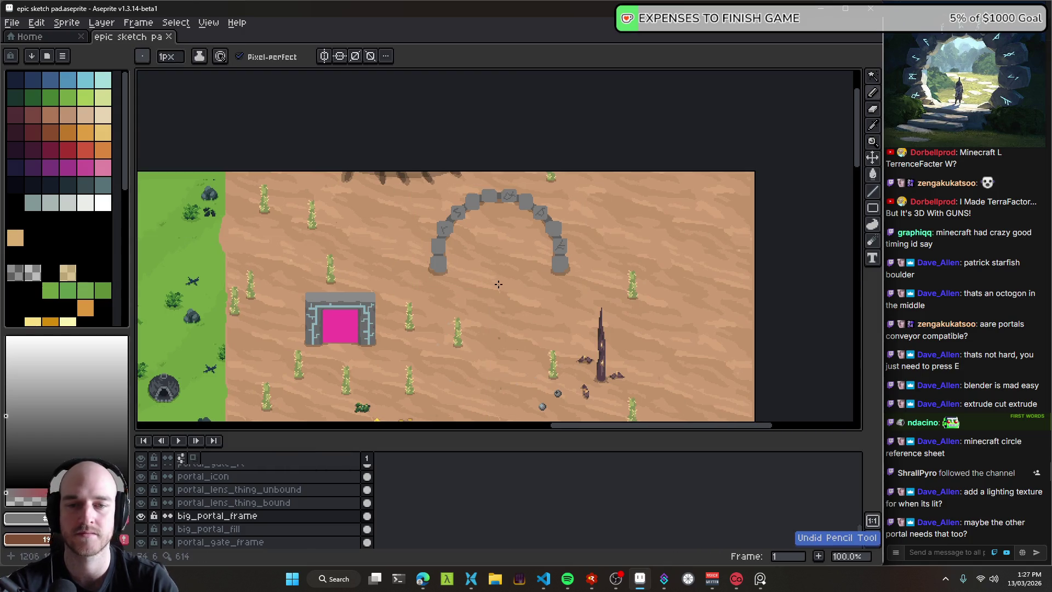
scroll(443, 267, up, 2)
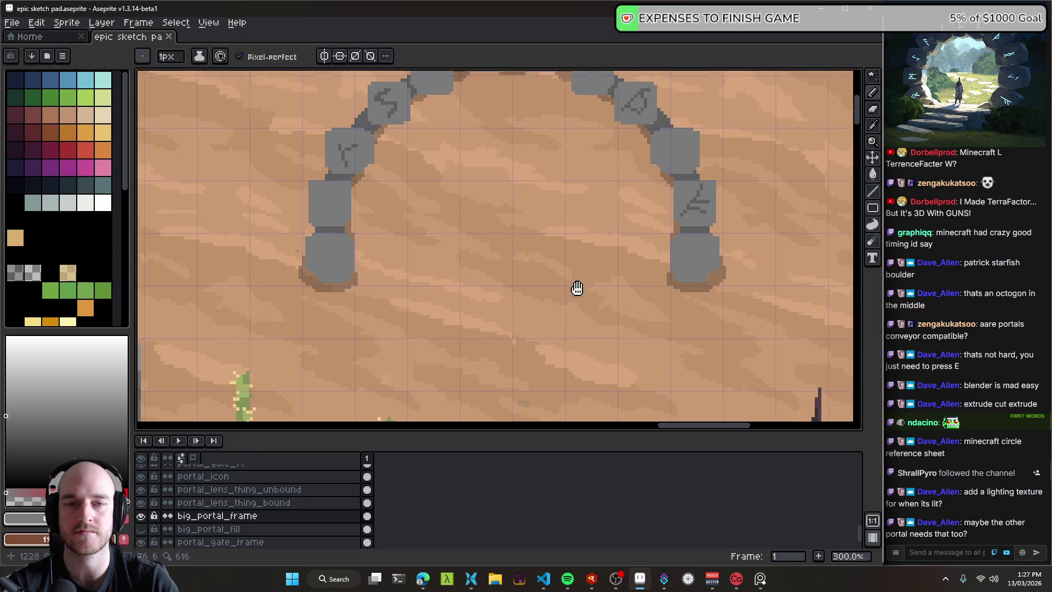
scroll(486, 295, down, 1)
drag(448, 287, 559, 265)
key(ctrl+s)
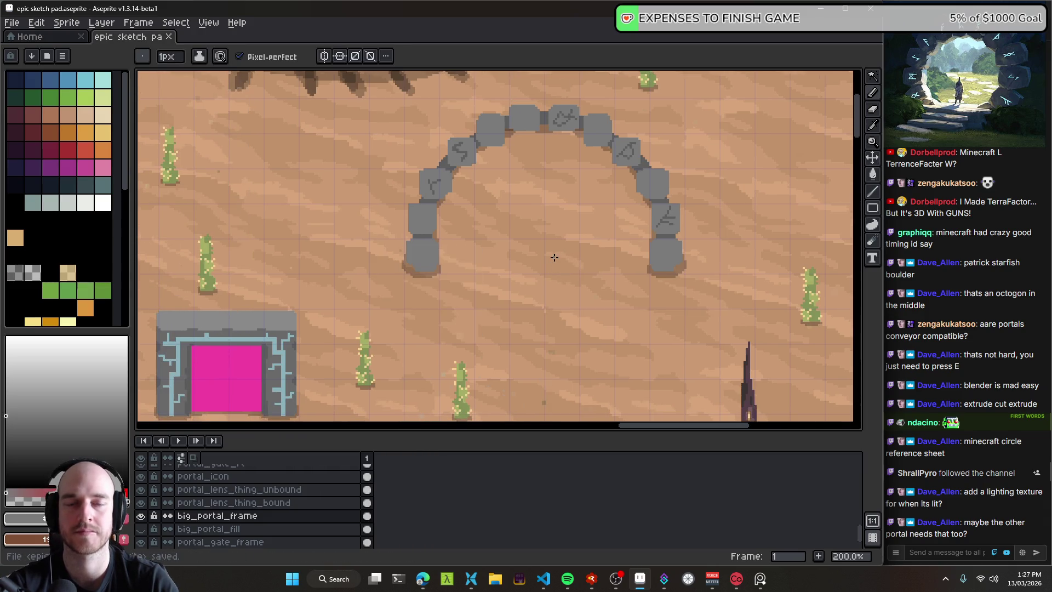
Step: Set a 6px square brush, try a grey stroke below the arch, undo it, and save
drag(523, 229, 478, 269)
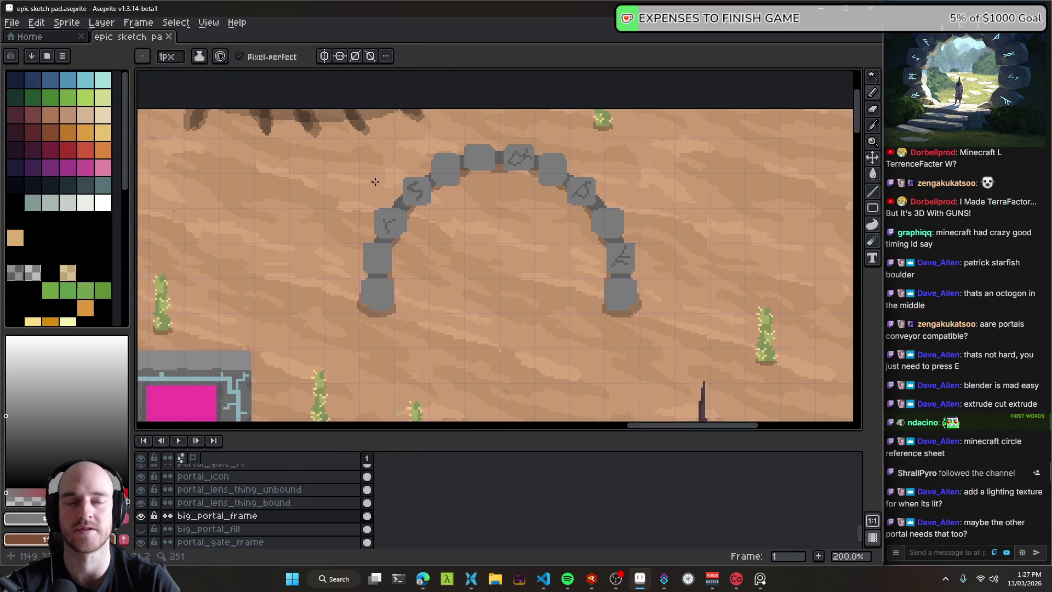
key(ctrl+1)
scroll(417, 285, down, 1)
drag(439, 321, 522, 317)
key(ctrl+z)
key(ctrl+s)
Step: Paint another trial grey stroke near the arch, undo it, and save again
scroll(471, 262, down, 2)
scroll(472, 262, right, 1)
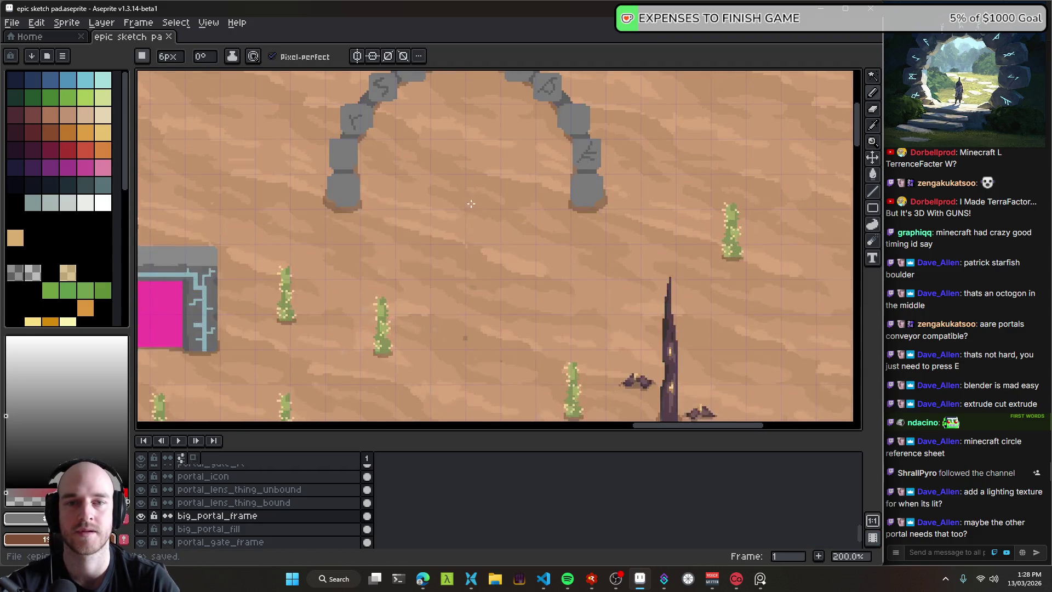
mouse_move(411, 258)
mouse_down()
mouse_move(515, 251)
mouse_move(507, 237)
mouse_up()
key(ctrl+z)
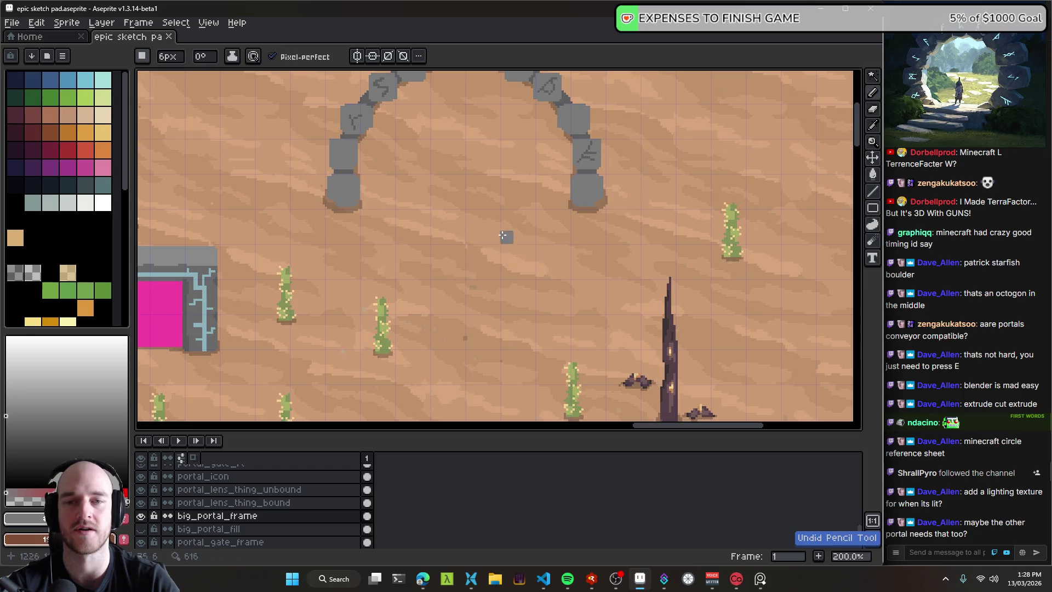
scroll(482, 246, up, 2)
scroll(482, 247, left, 1)
key(ctrl+s)
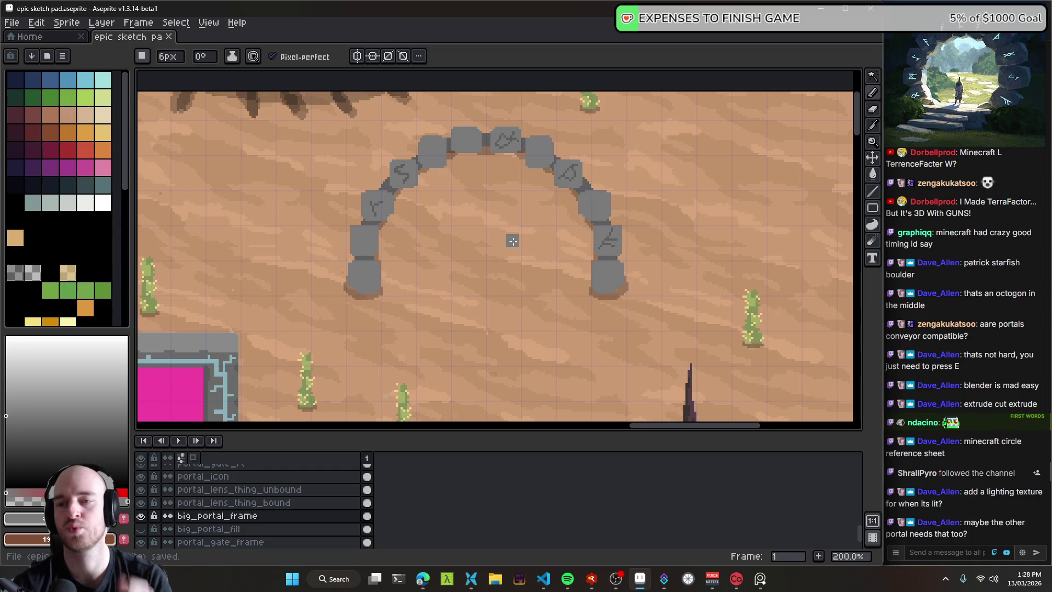
Step: Zoom and pan around the open grey stone arch beside the magenta square portal gate
scroll(513, 241, down, 2)
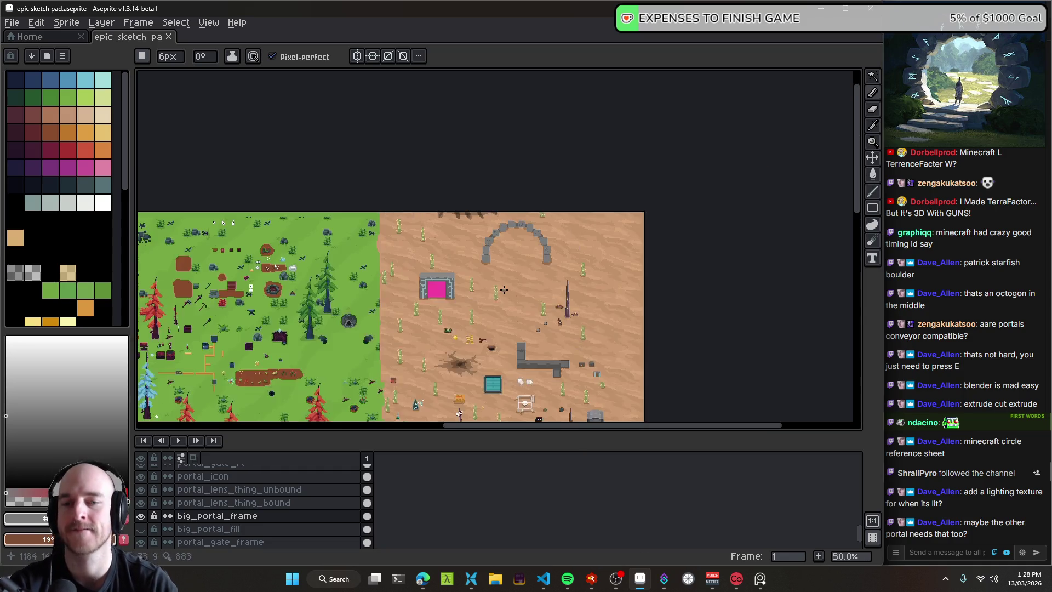
scroll(518, 280, up, 2)
key(v)
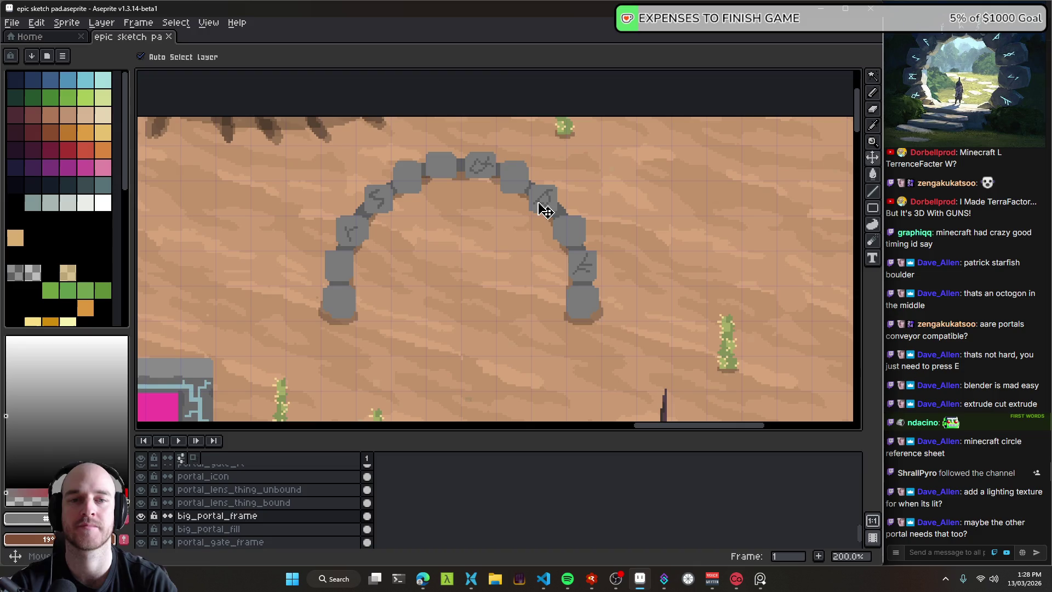
mouse_move(414, 311)
mouse_down()
mouse_move(562, 207)
mouse_move(481, 285)
mouse_move(567, 229)
mouse_up()
scroll(512, 312, down, 1)
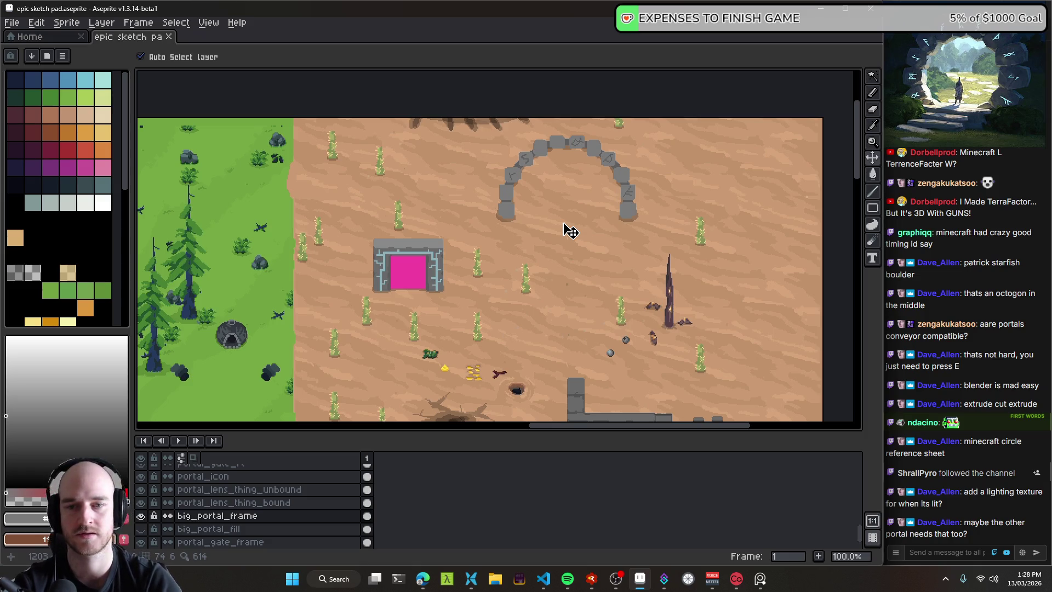
scroll(559, 181, up, 1)
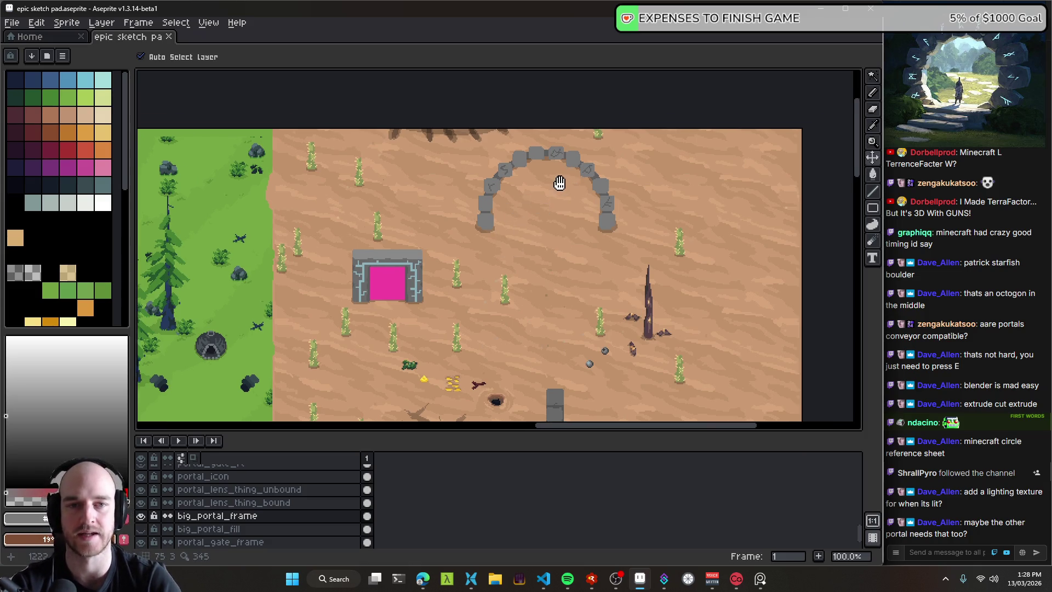
Step: In Source Control, preview the changed big_portal_frame.png, big_portal_fill.png and tech_tree.sjson files
click(543, 578)
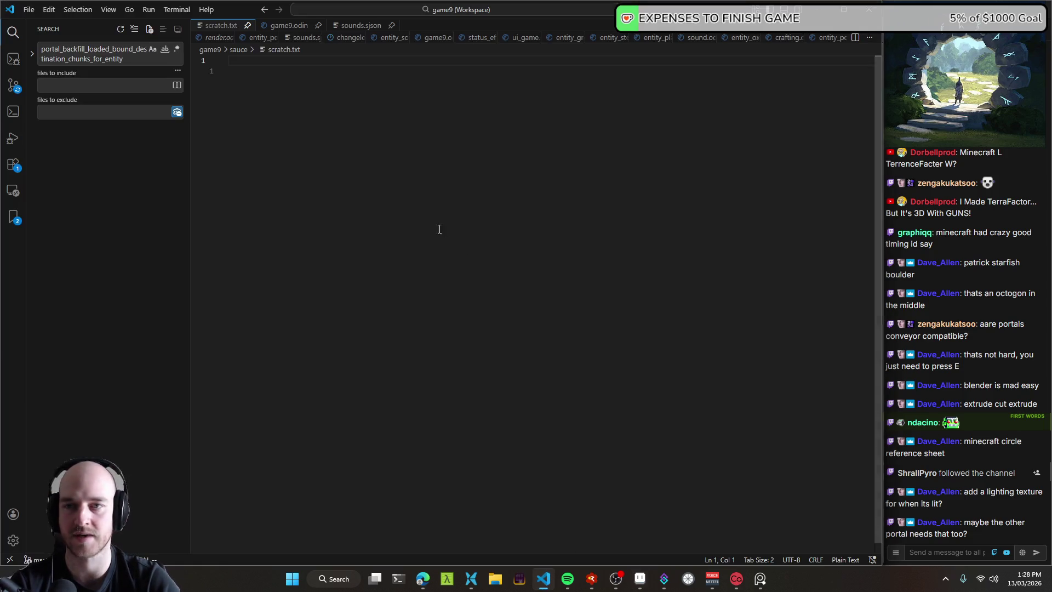
key(ctrl+Tab)
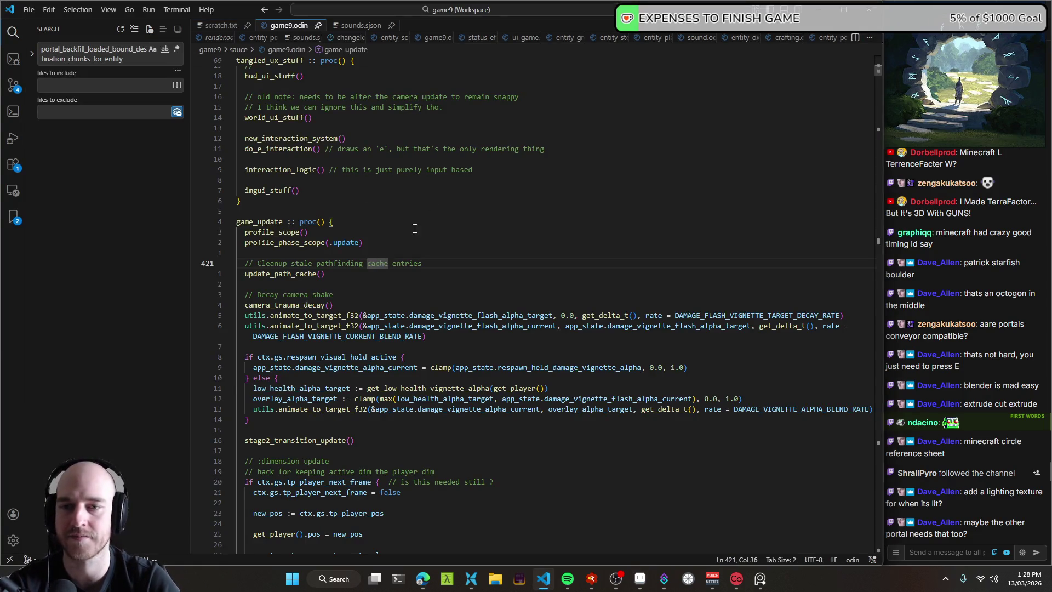
click(415, 211)
key(ctrl+shift+g)
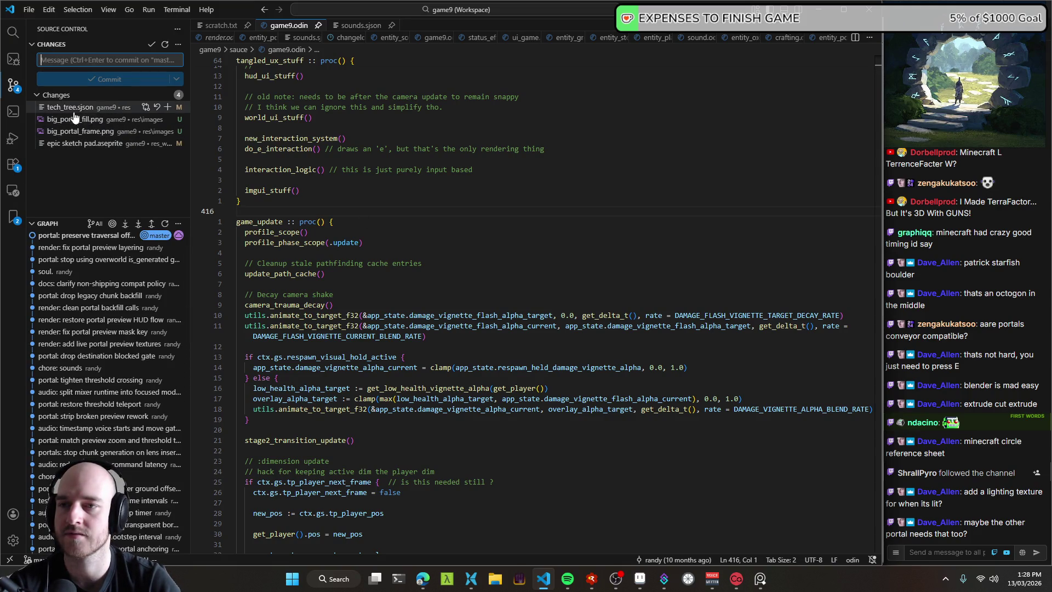
click(95, 132)
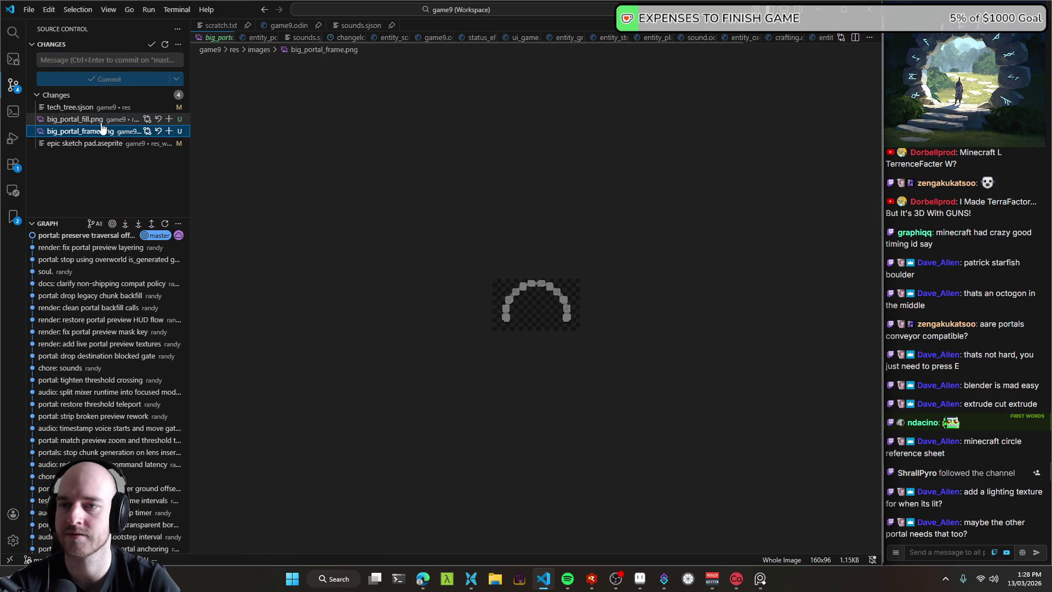
click(98, 119)
key(Up)
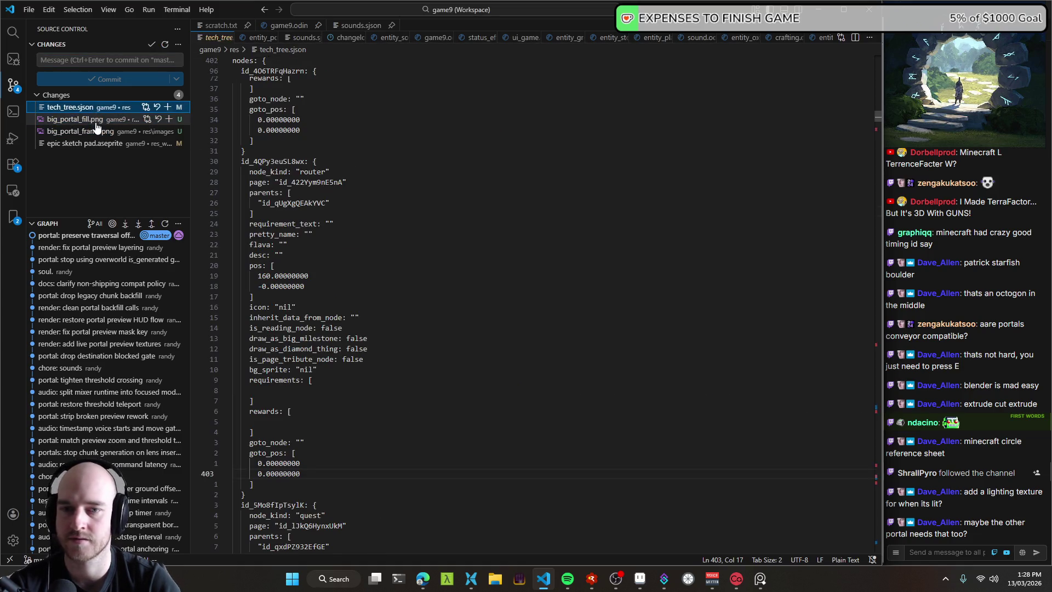
key(Down)
key(Up)
click(130, 132)
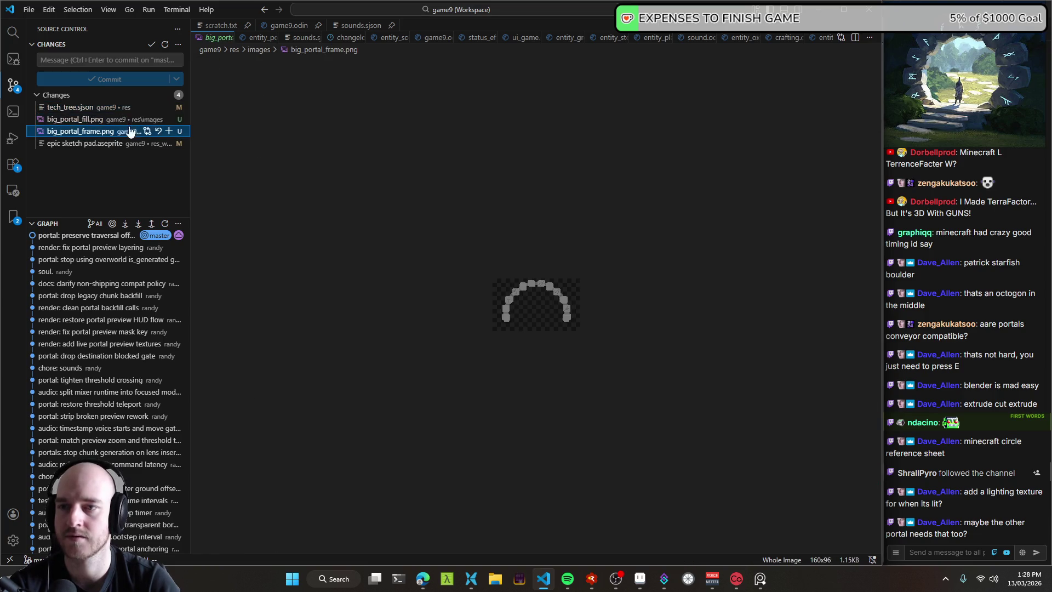
Step: Stage all four files, commit them as 'art: big portal assets', and sync
click(169, 95)
click(110, 60)
text(art)
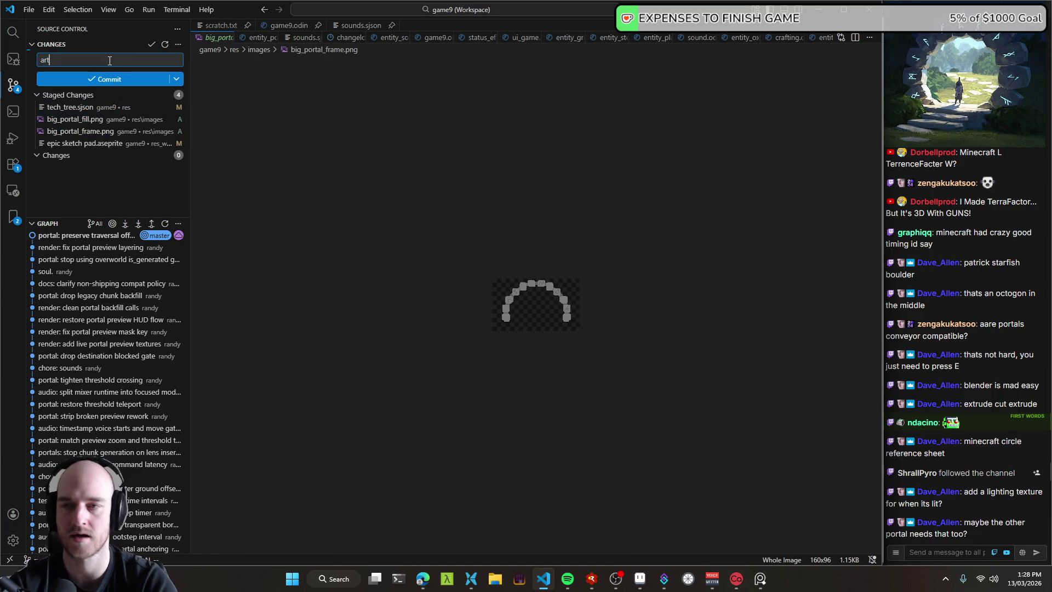
text(: big por)
text(rch)
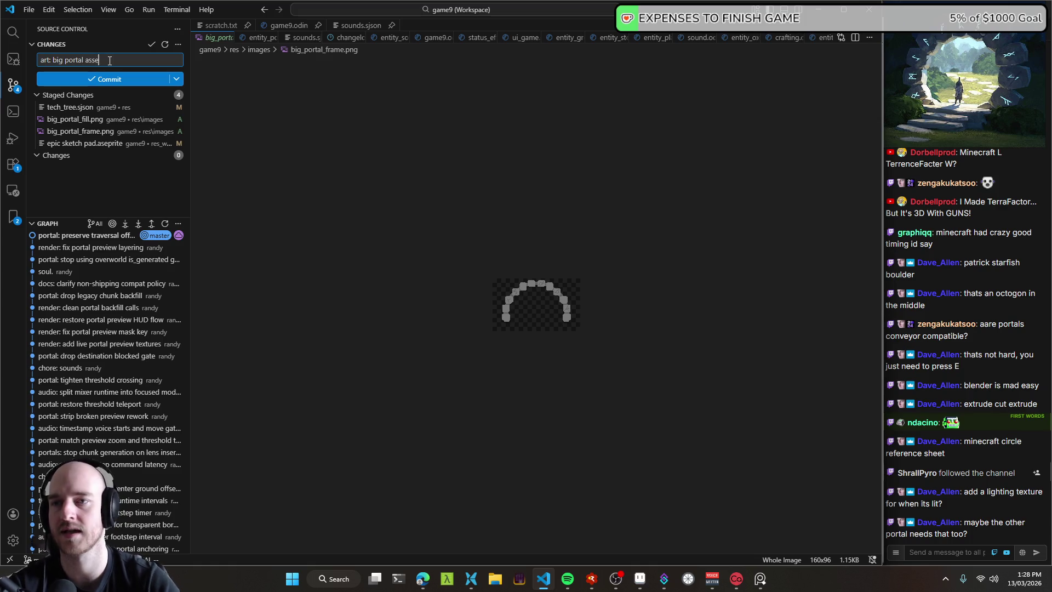
click(131, 80)
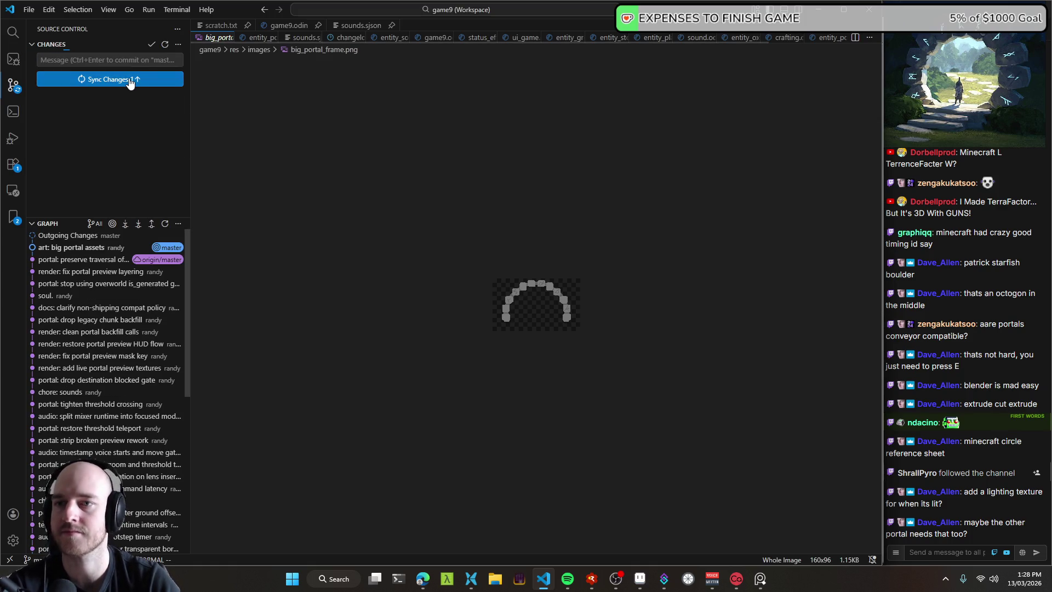
click(134, 80)
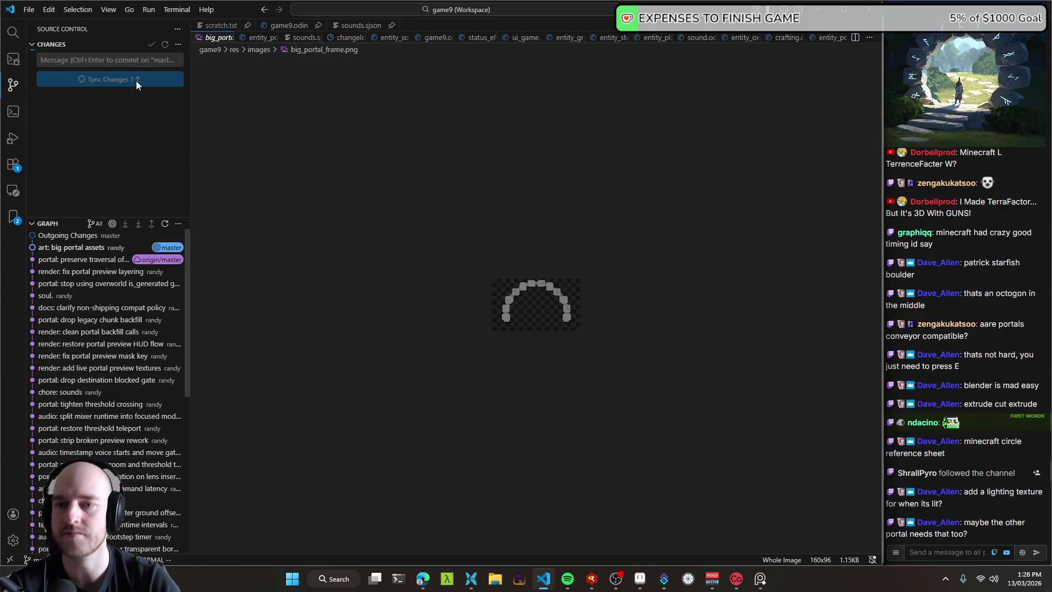
Step: Open the top game9 thread in the T3 Code tab to read the tether fix report
click(426, 581)
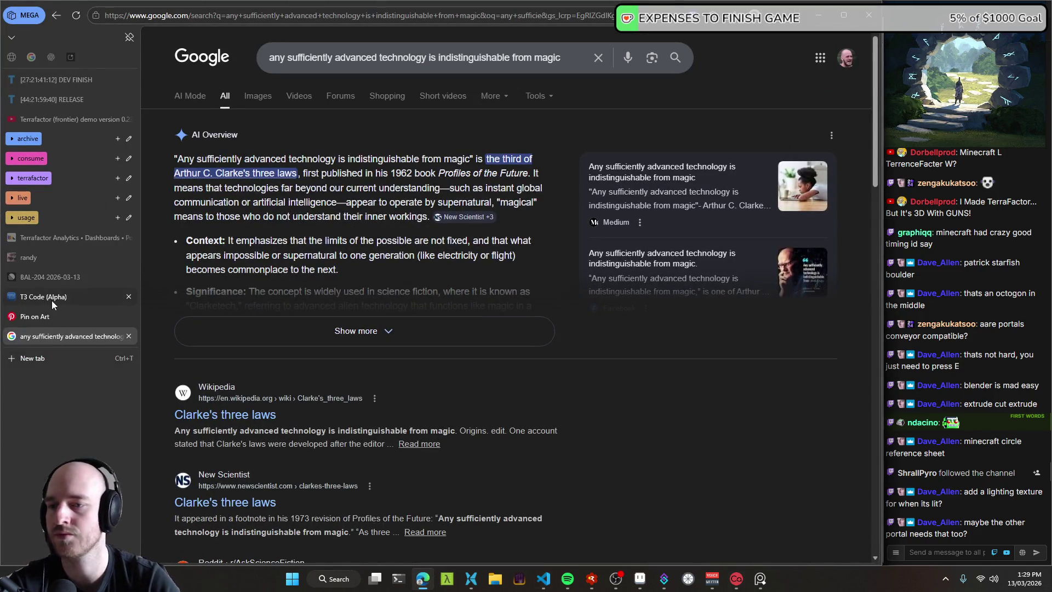
click(52, 299)
click(212, 243)
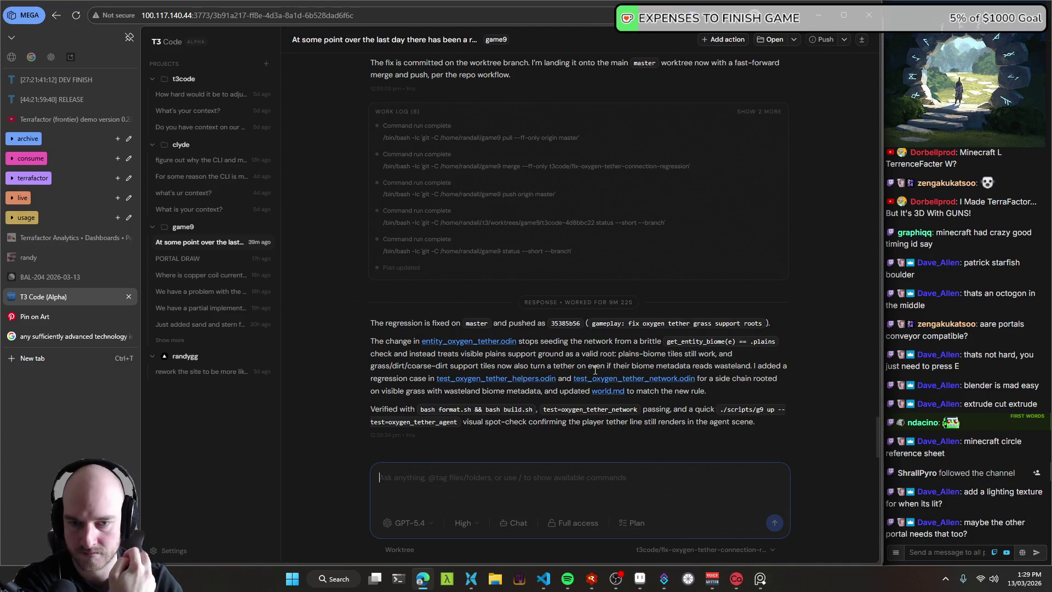
click(543, 579)
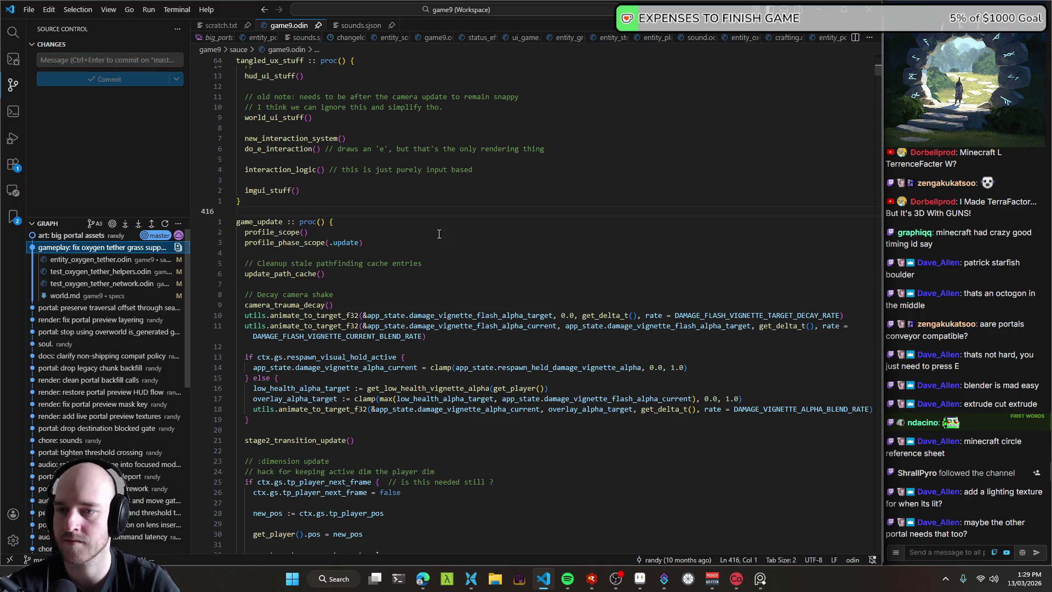
Step: Open the integrated terminal and start a Windows debug build with F5
key(ctrl+grave)
key(F5)
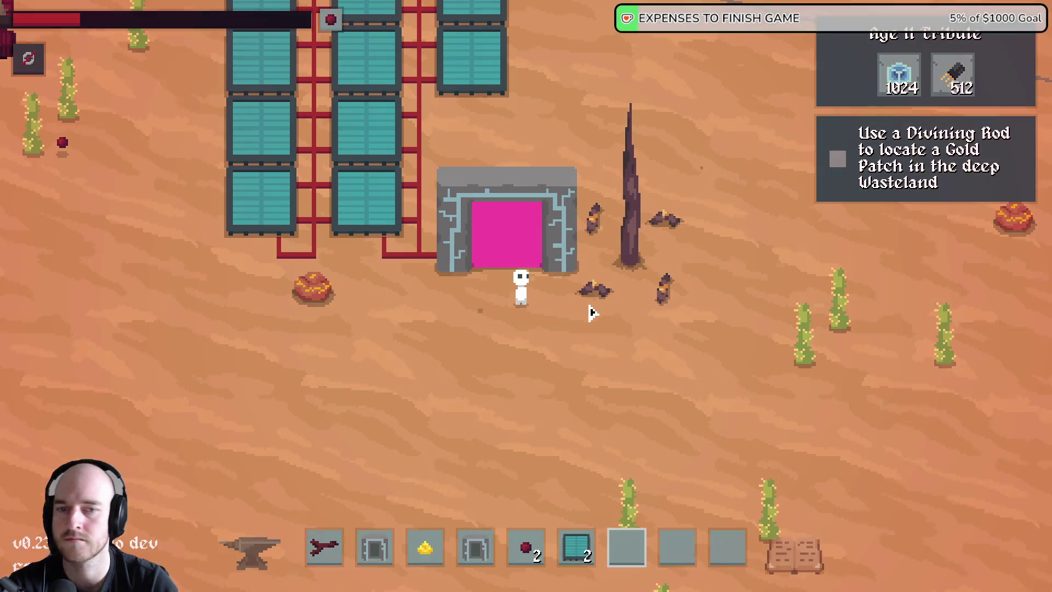
Step: Walk the player right to the forest's grass edge to check tether placement, then quit
key(d)
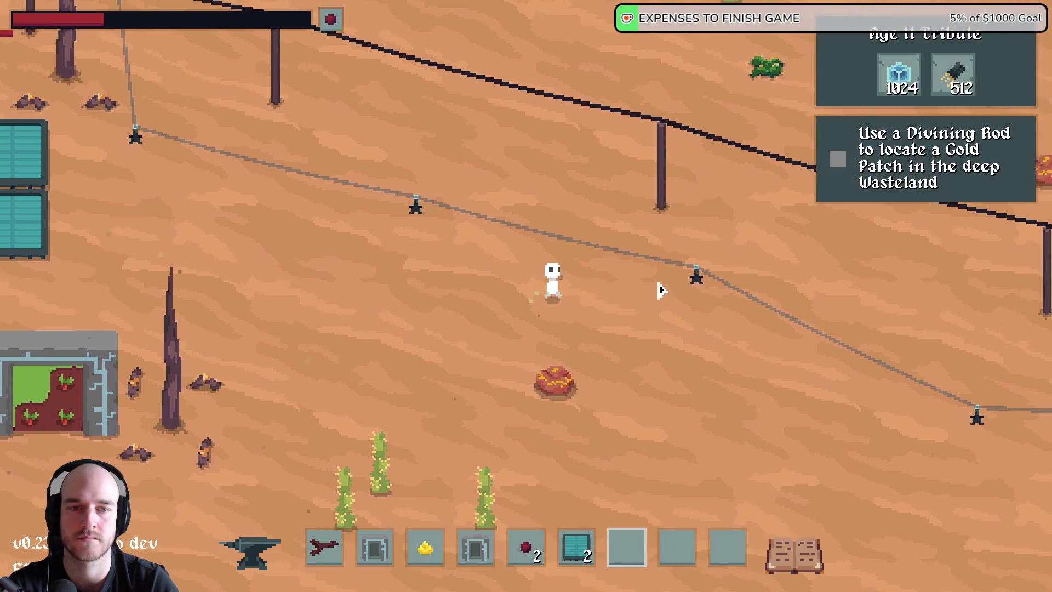
key(d)
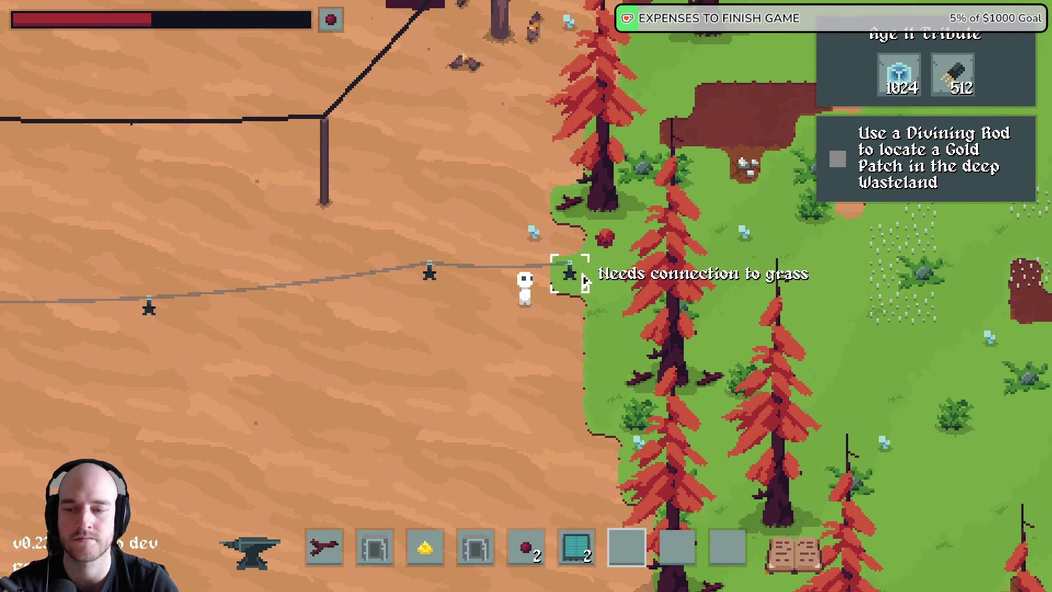
key(alt+F4)
click(544, 578)
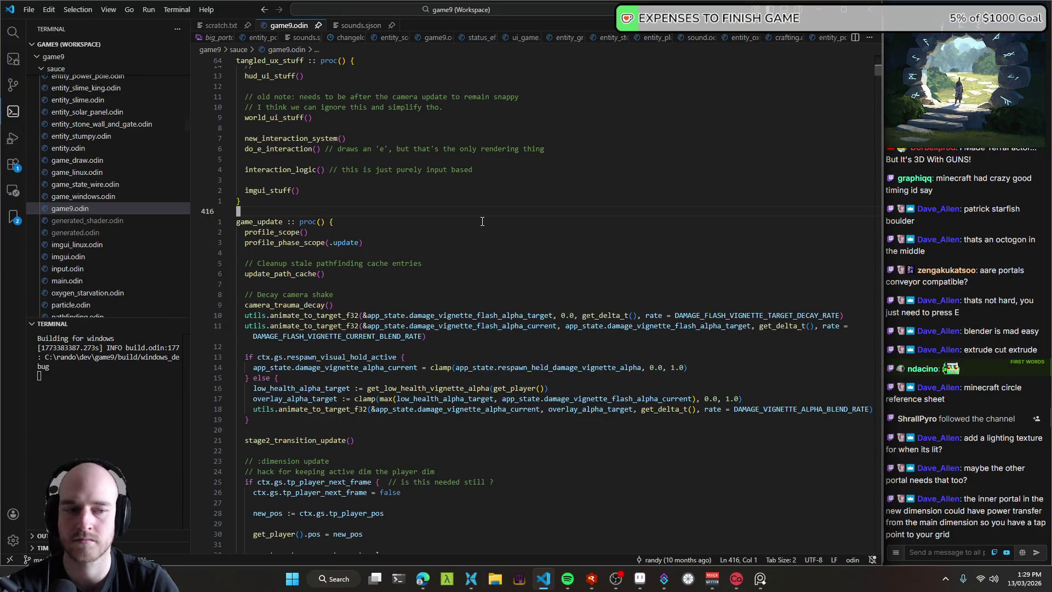
Step: Relaunch the game, walk to the grass edge, and place then pick up a tether pylon
key(alt+Tab)
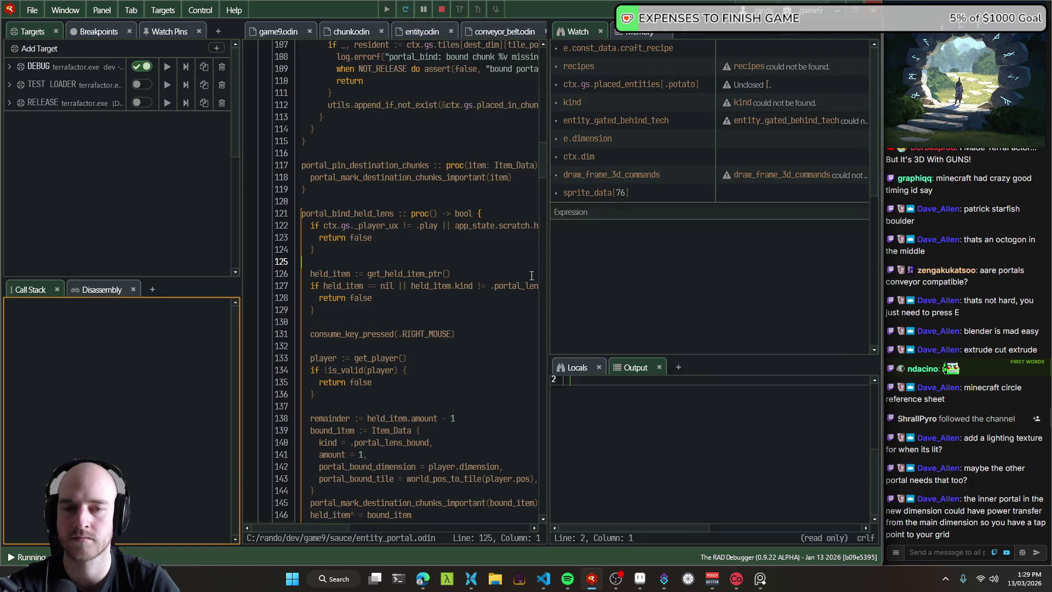
key(F5)
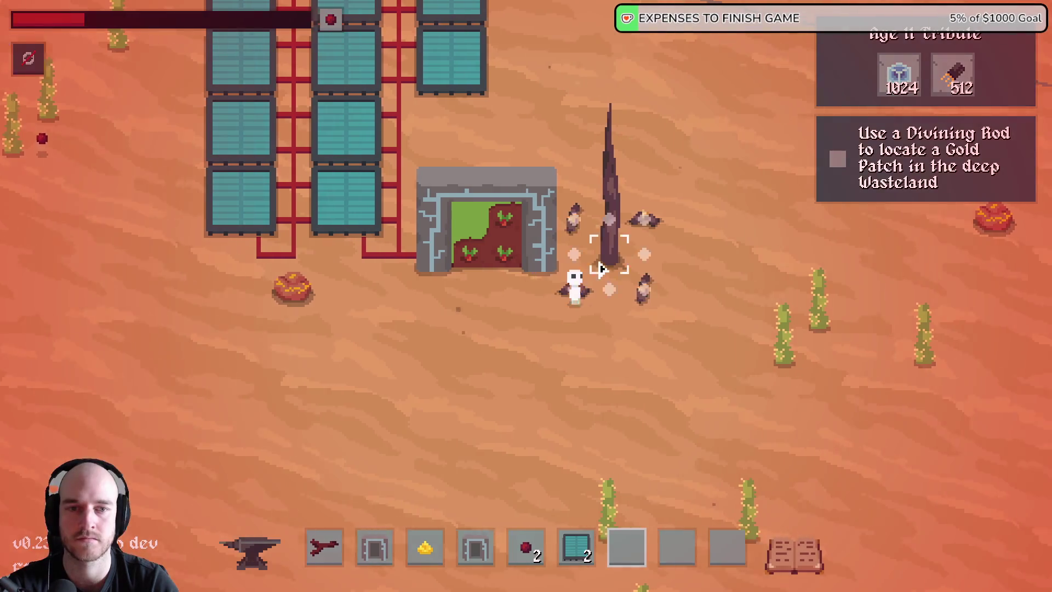
key(d)
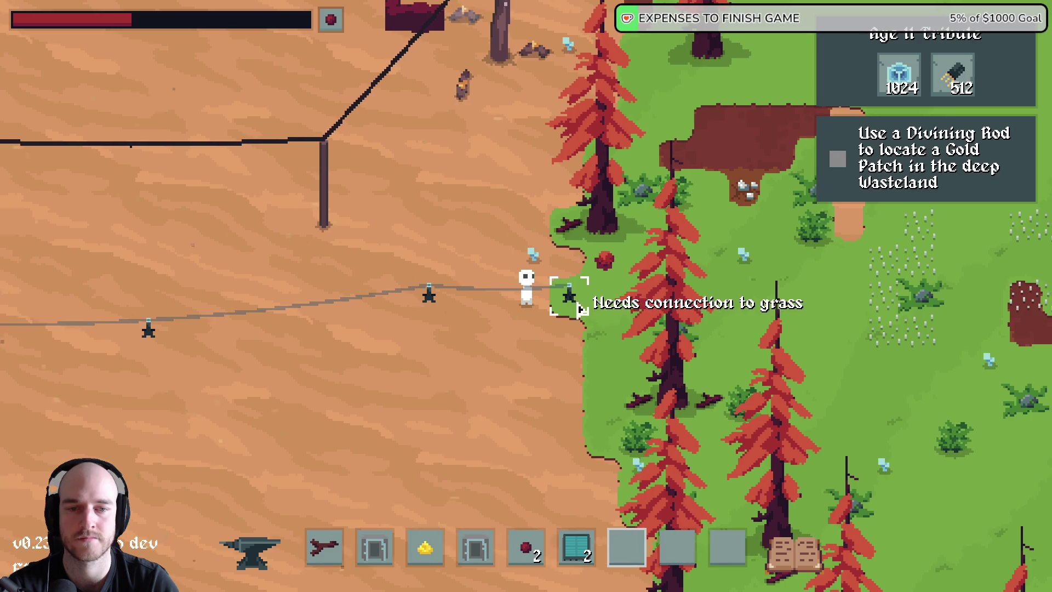
click(582, 310)
key(a)
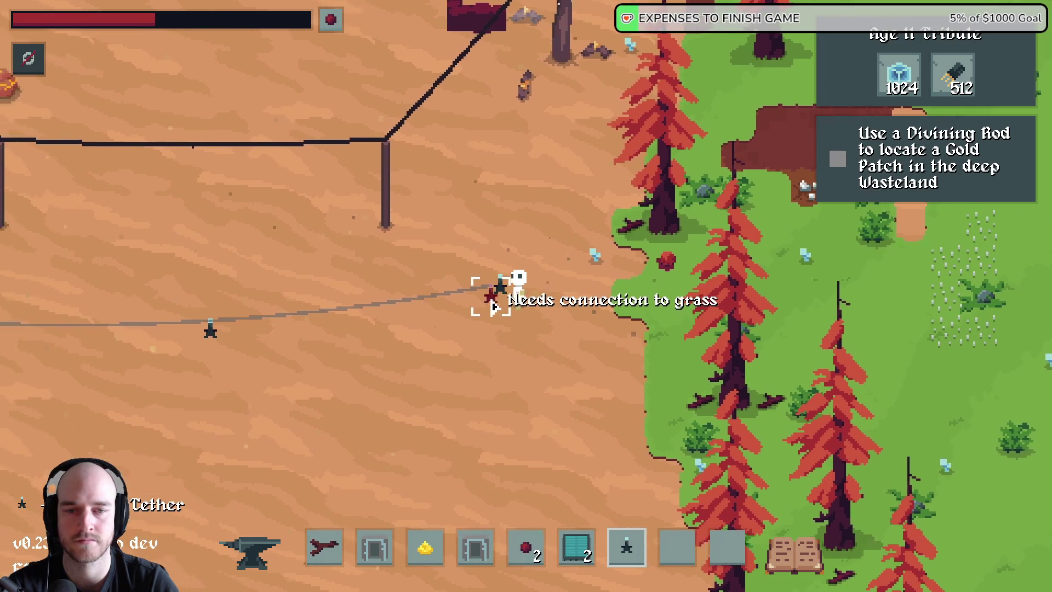
Step: Place another tether pylon on the grass, walk around it, and quit the game
key(d)
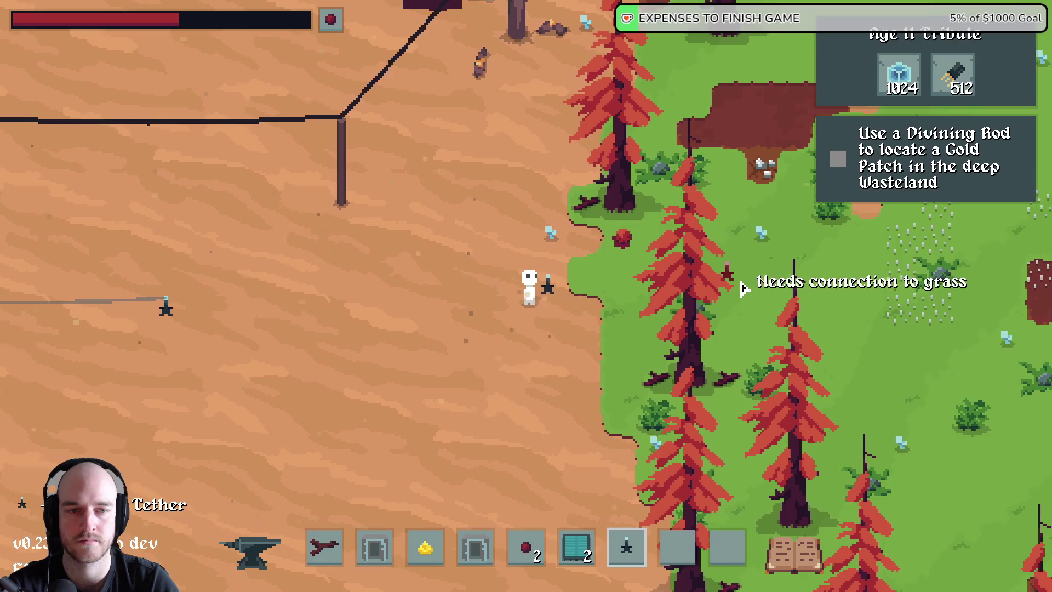
click(718, 285)
key(d)
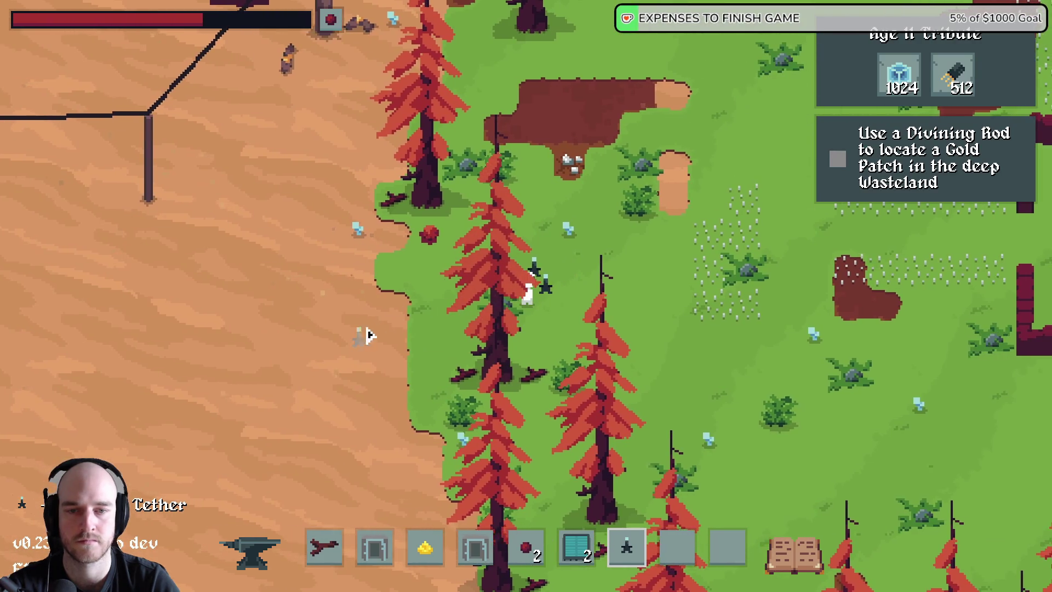
key(a)
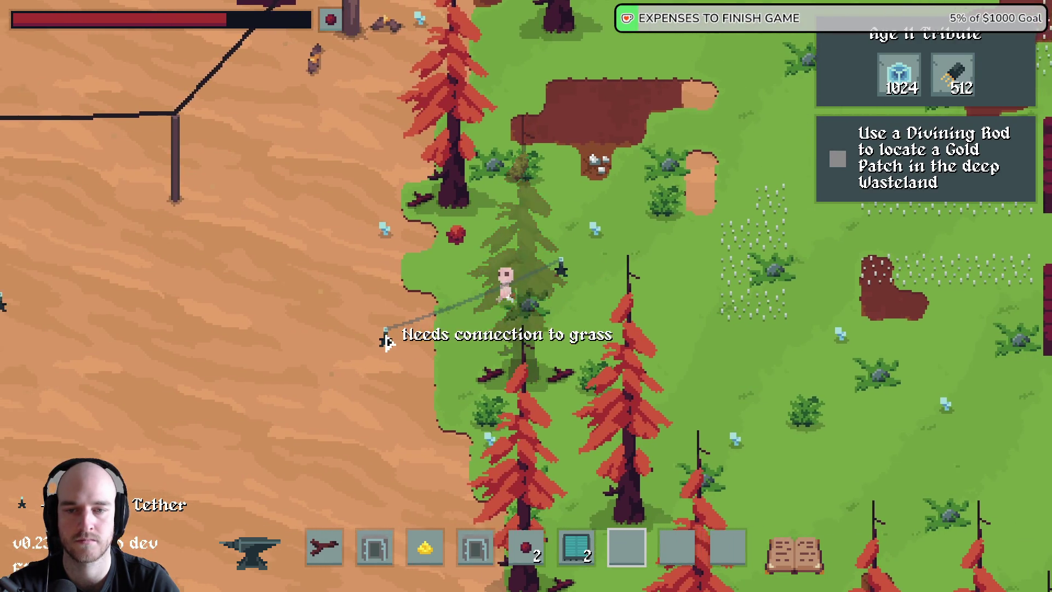
key(alt+Tab)
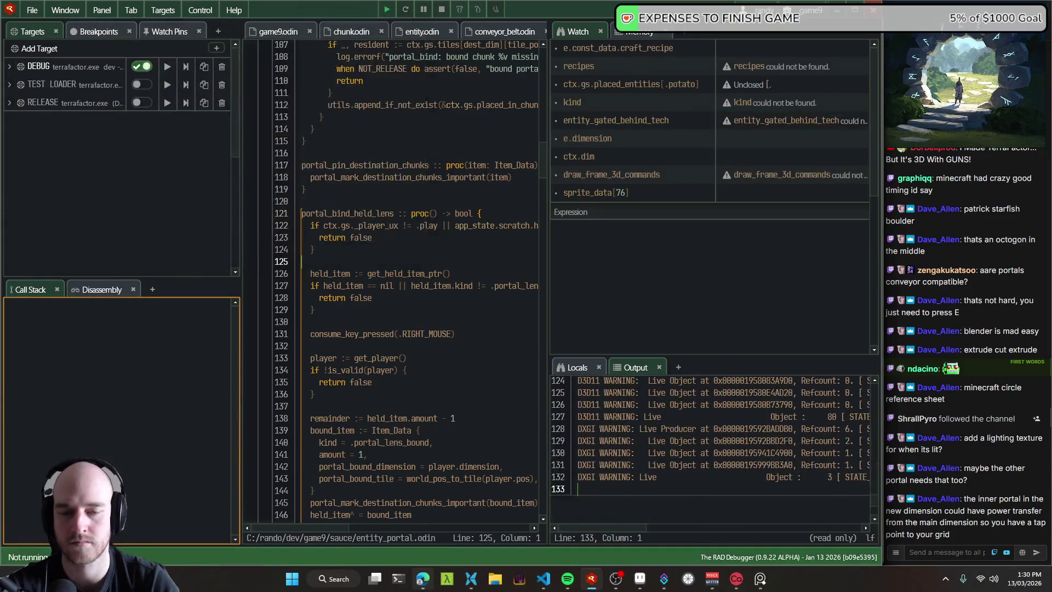
key(alt+Tab)
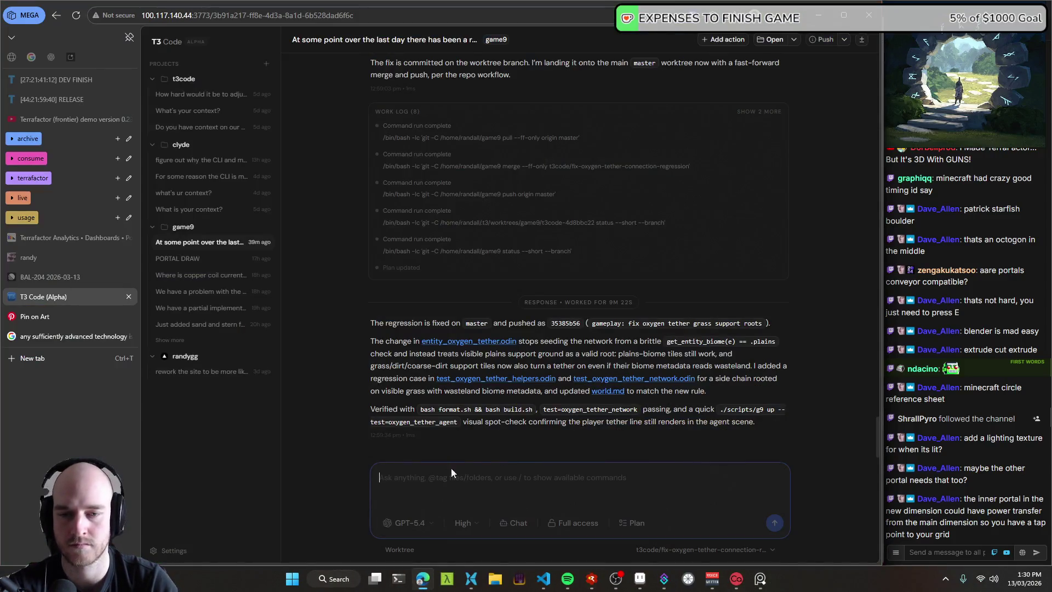
Step: Draft 'nope this didn't fix things.', review the agent's log, and send the reply
text(nop)
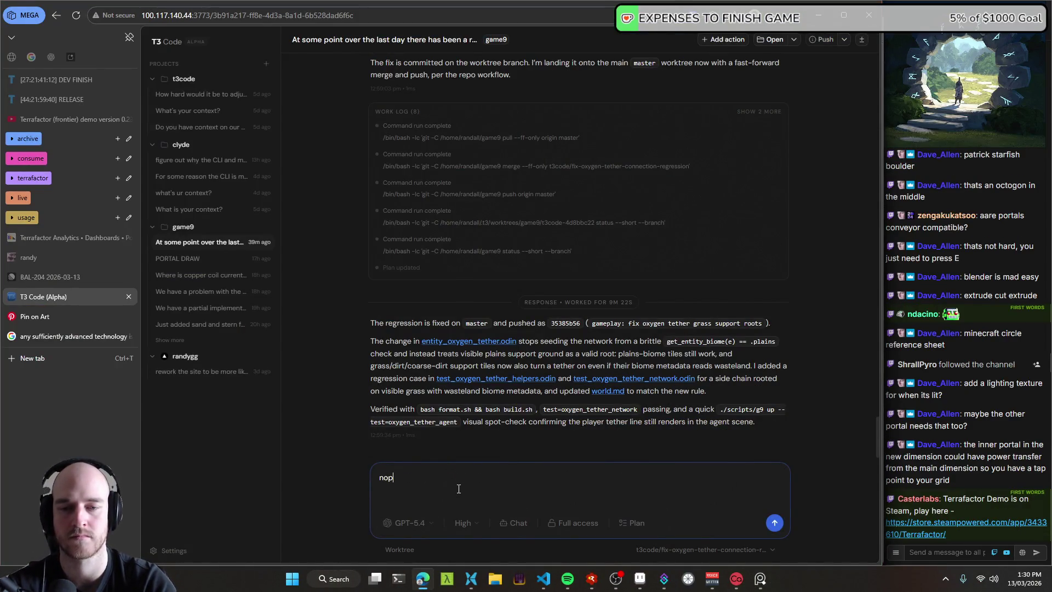
text(e this didn't fix things.)
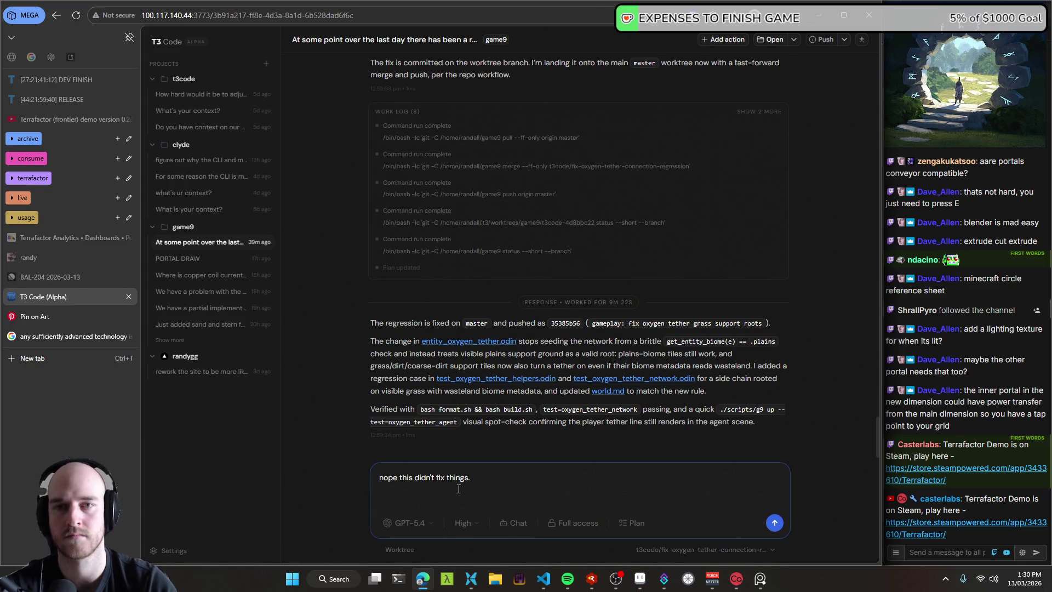
scroll(363, 433, up, 10)
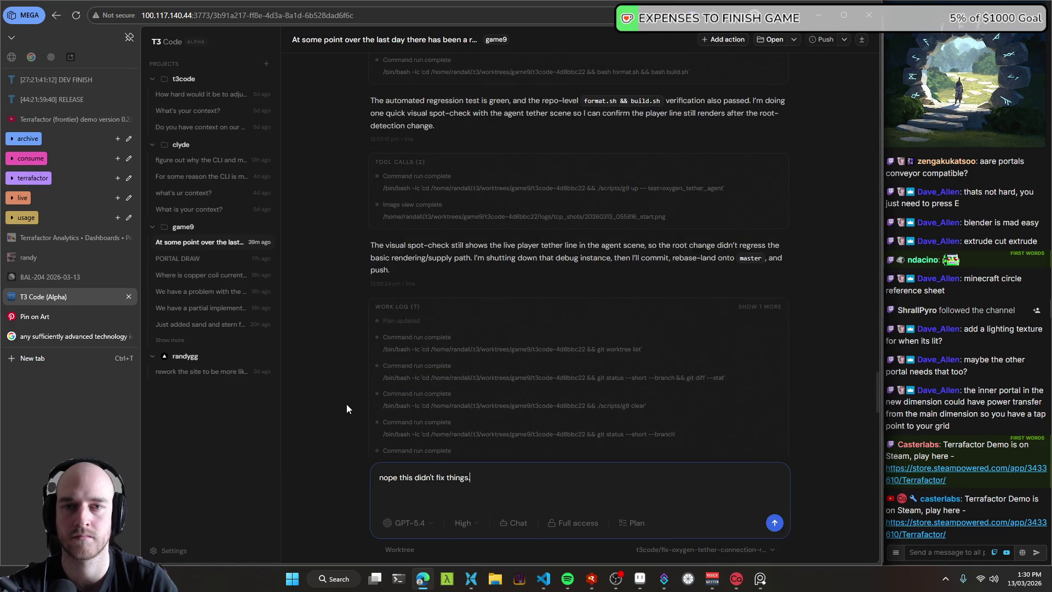
scroll(347, 408, up, 5)
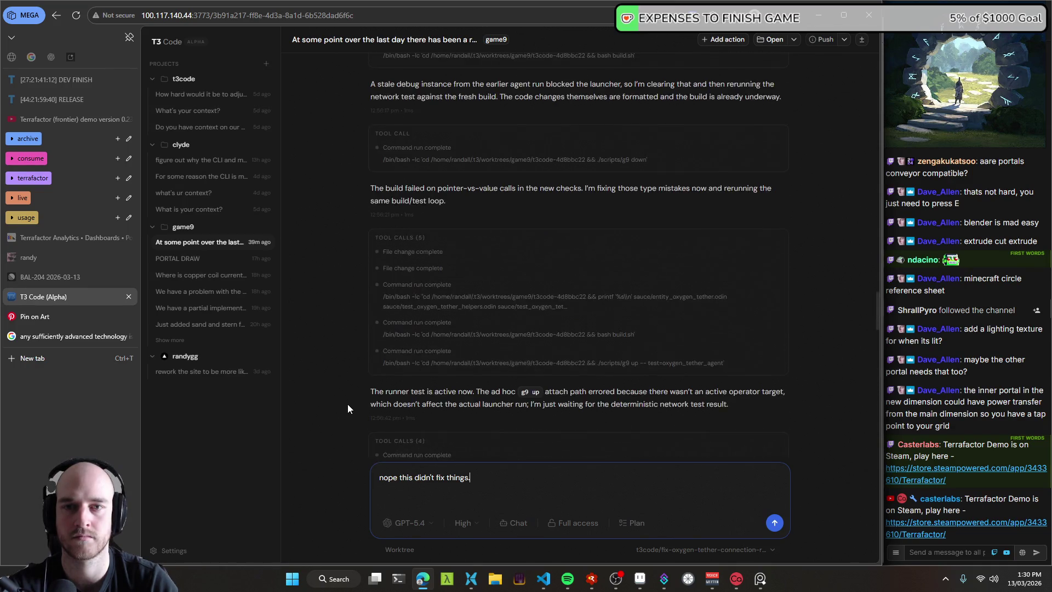
scroll(348, 404, up, 10)
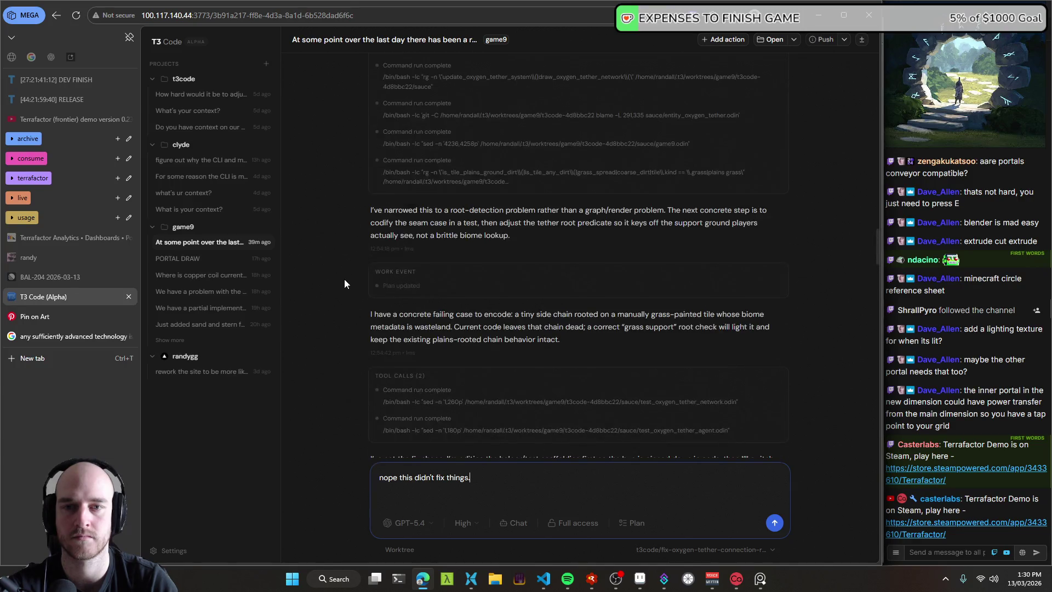
scroll(343, 202, down, 2)
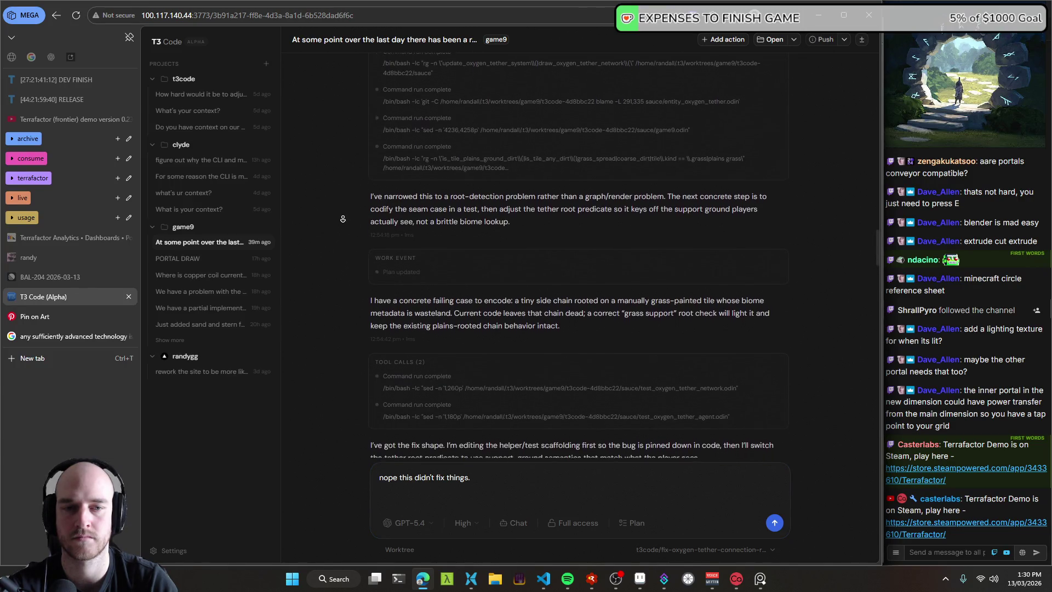
scroll(342, 221, down, 1)
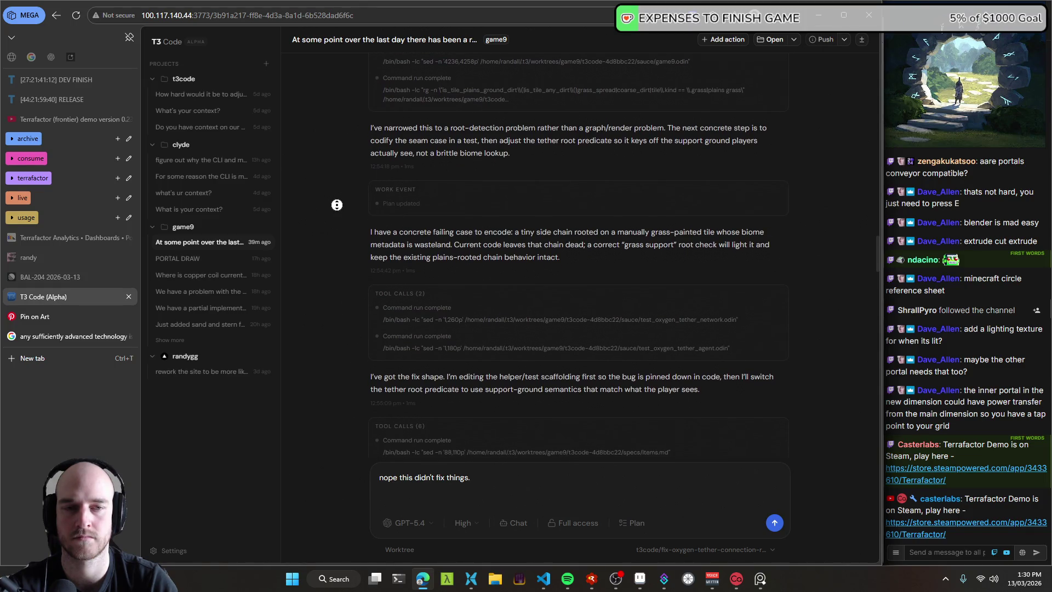
scroll(339, 378, down, 15)
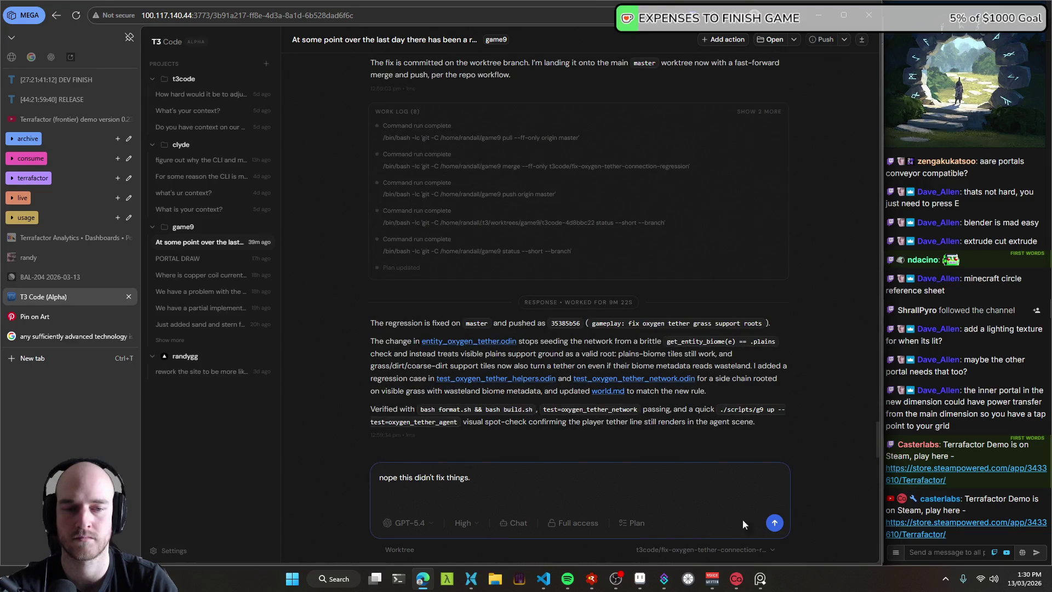
click(775, 523)
Step: In VS Code Source Control, view the fix commit's diffs for entity_oxygen_tether.odin and test_oxygen_tether_helpers.odin
click(544, 578)
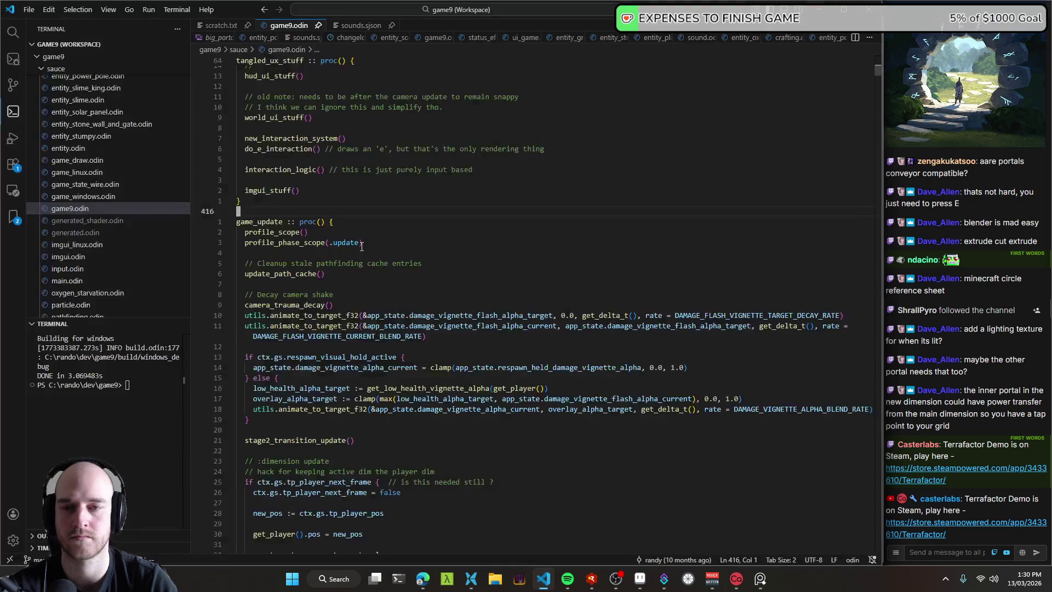
key(ctrl+shift+g)
click(85, 264)
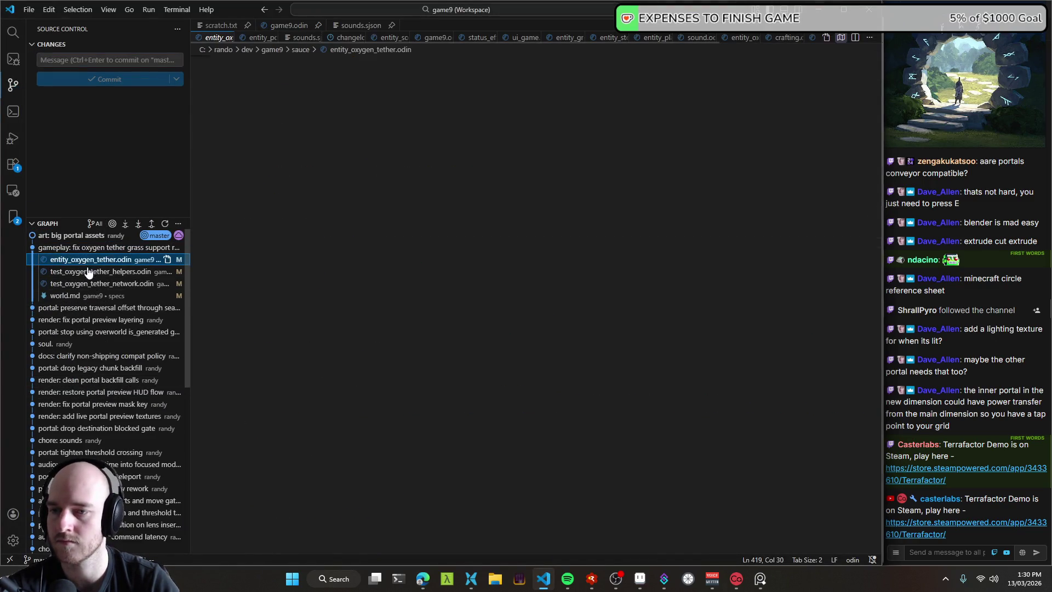
click(94, 272)
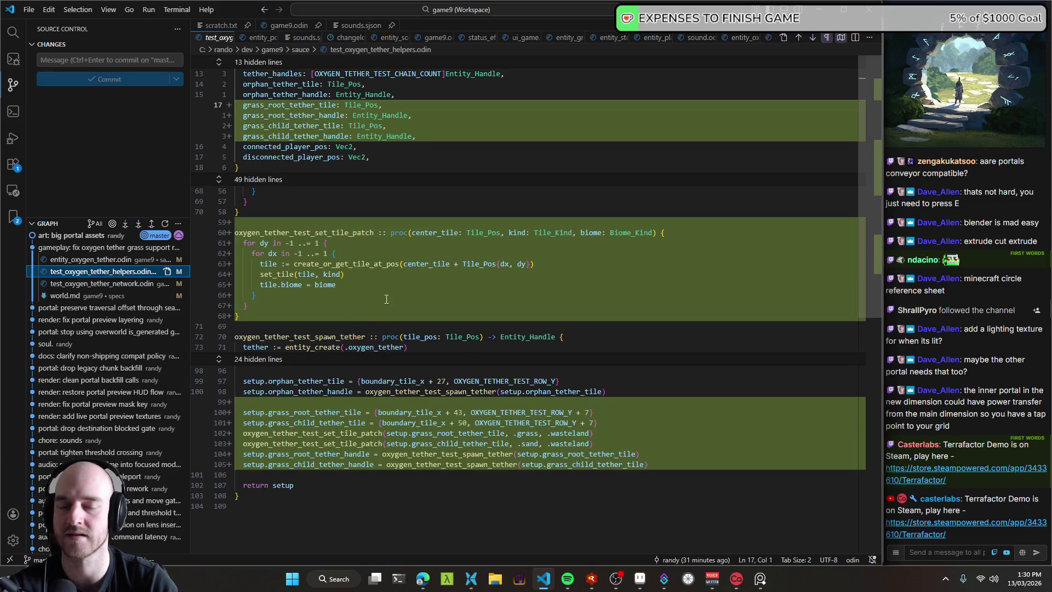
scroll(384, 220, down, 4)
scroll(383, 230, up, 4)
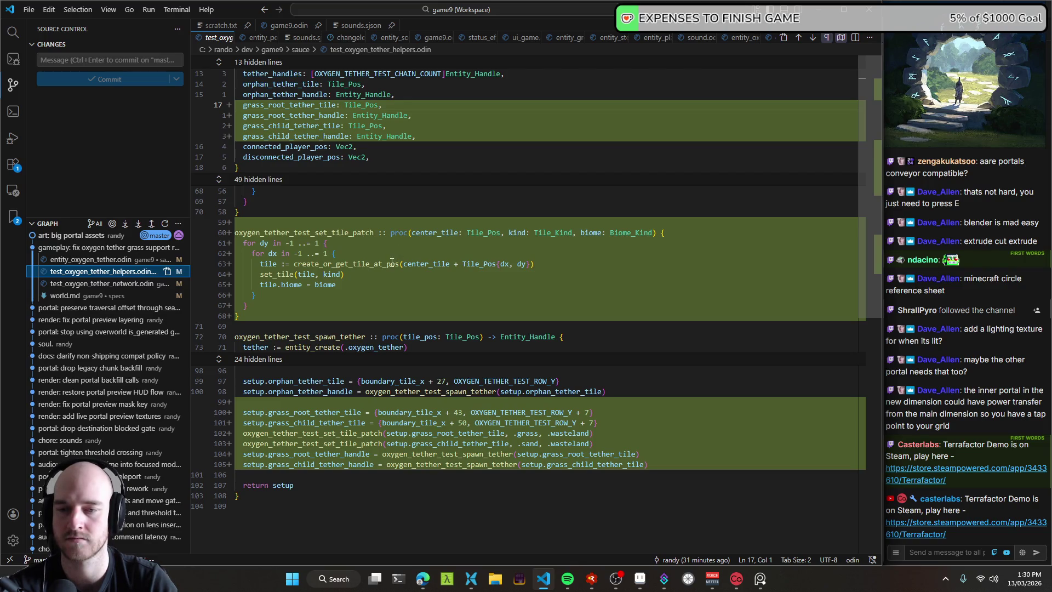
Step: Review the test_oxygen_tether_network.odin and entity_oxygen_tether.odin diffs, then go back to game9.odin at game_update
click(81, 284)
click(76, 262)
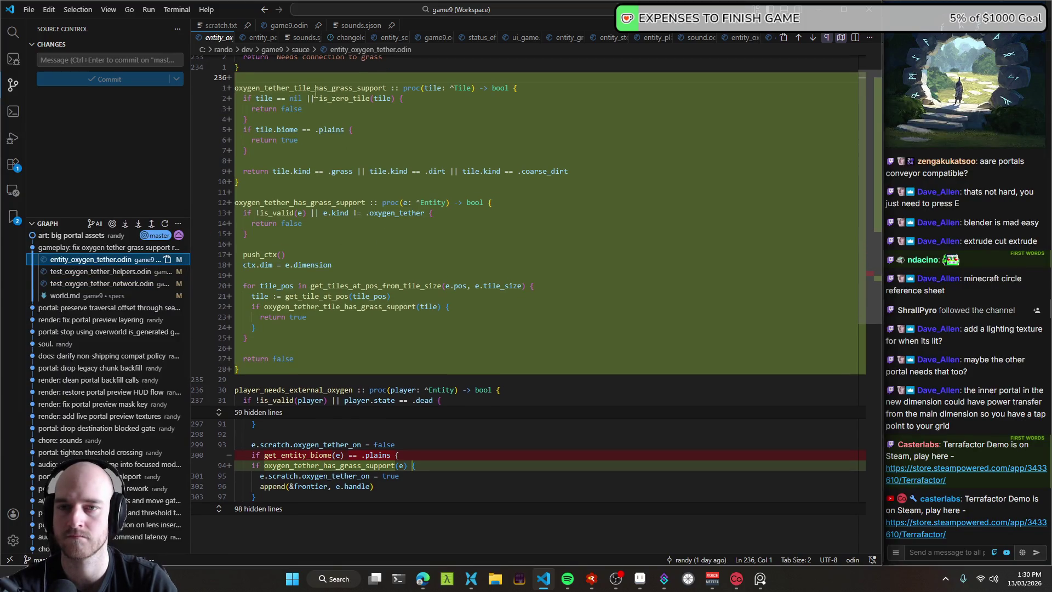
scroll(403, 236, down, 3)
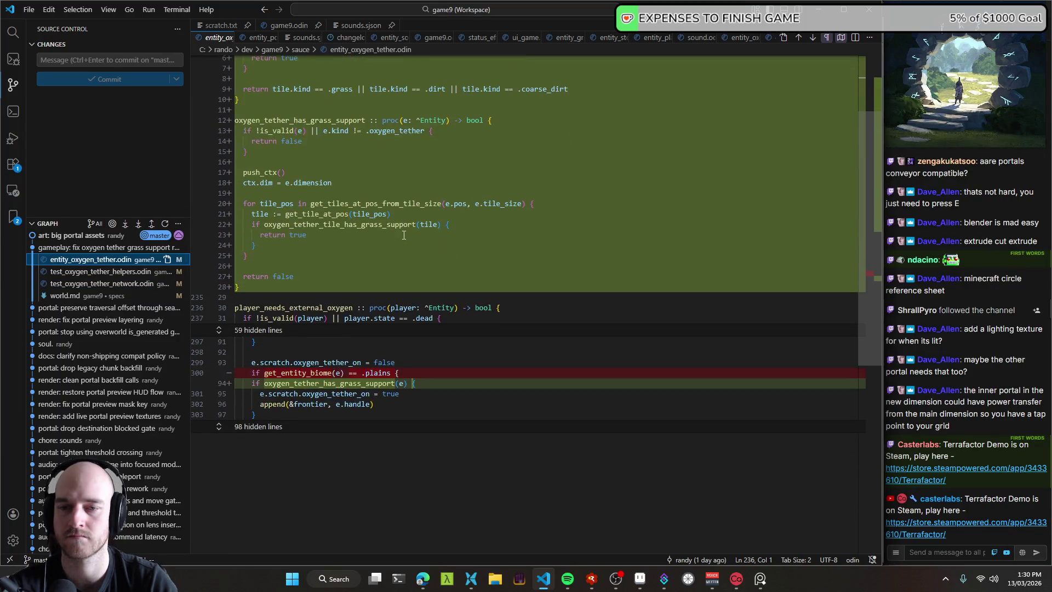
scroll(404, 235, down, 4)
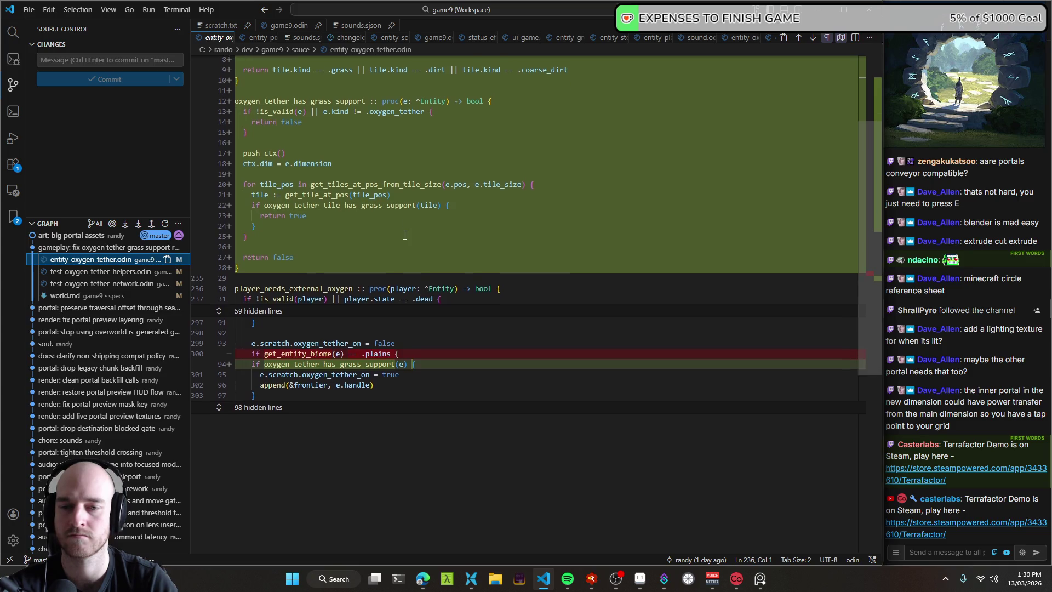
scroll(405, 235, up, 7)
key(alt+Left)
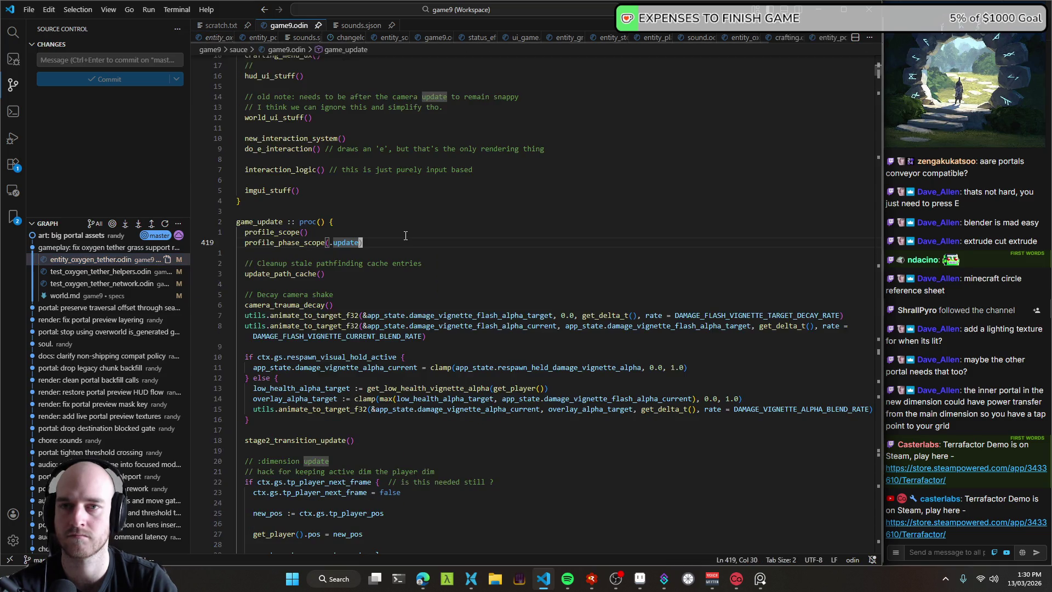
click(426, 584)
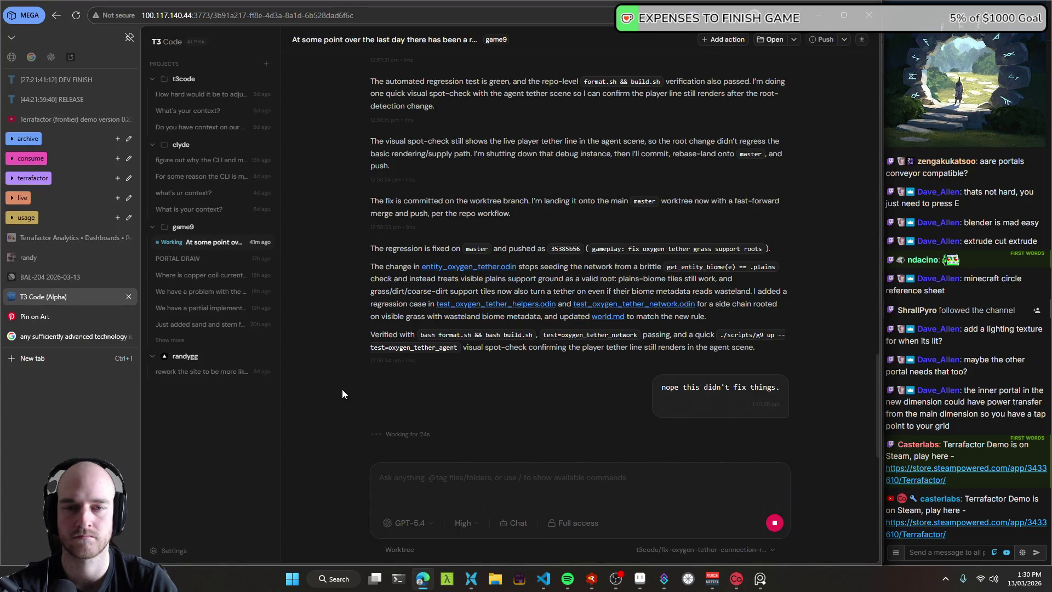
Step: Check the agent's progress in the T3 Code chat, then launch Terrafactor from RAD Debugger with F5
scroll(342, 389, up, 10)
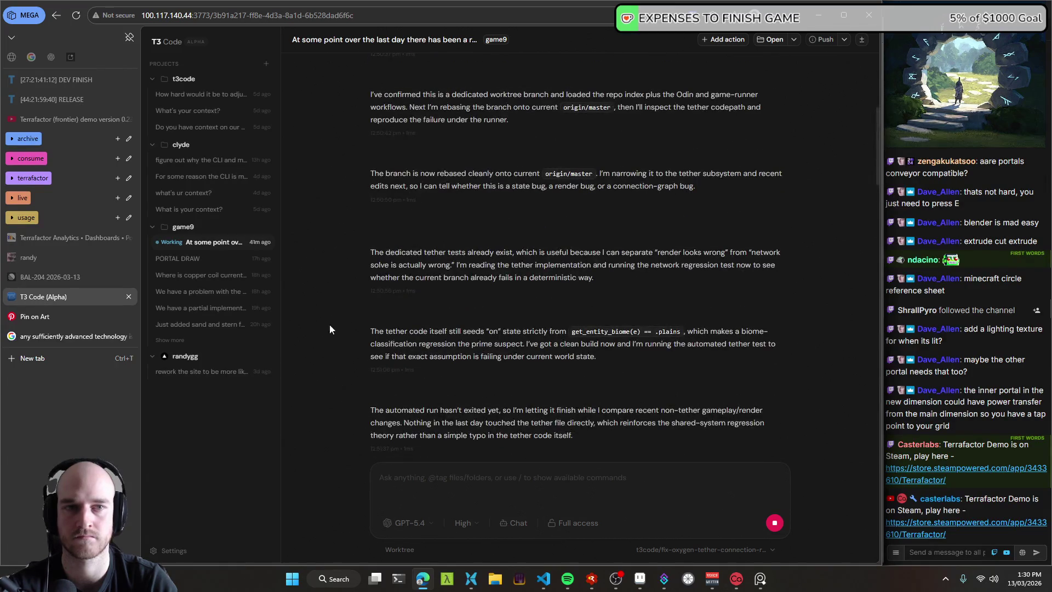
scroll(335, 383, down, 10)
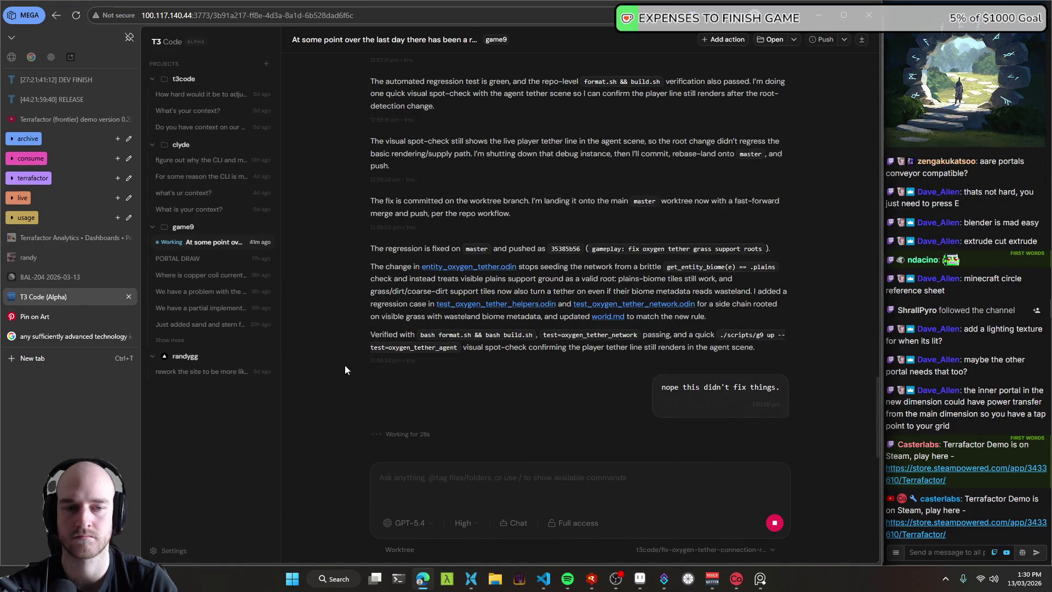
click(539, 585)
key(alt+Tab)
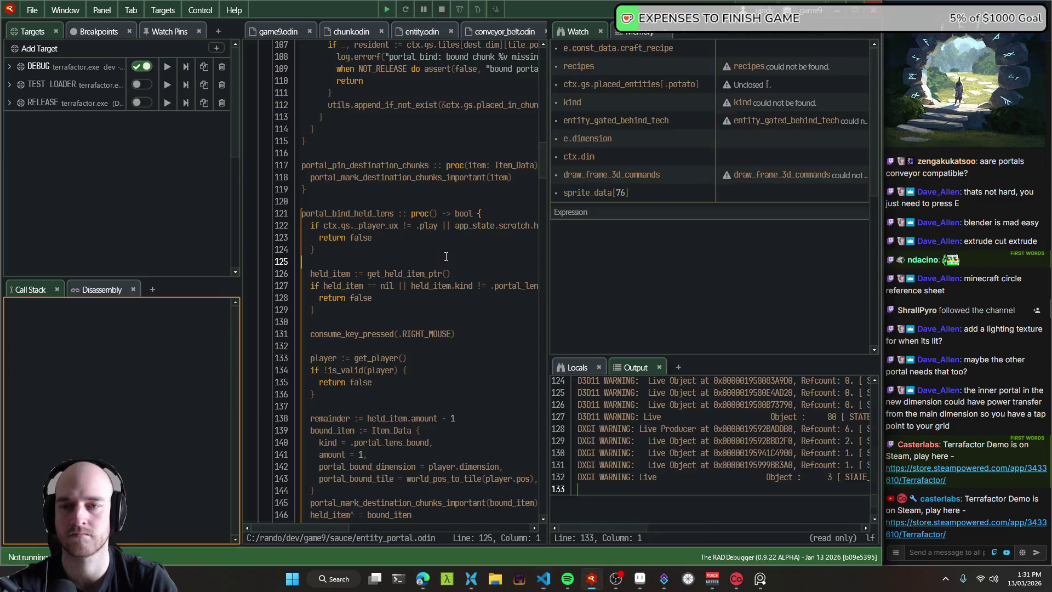
key(F5)
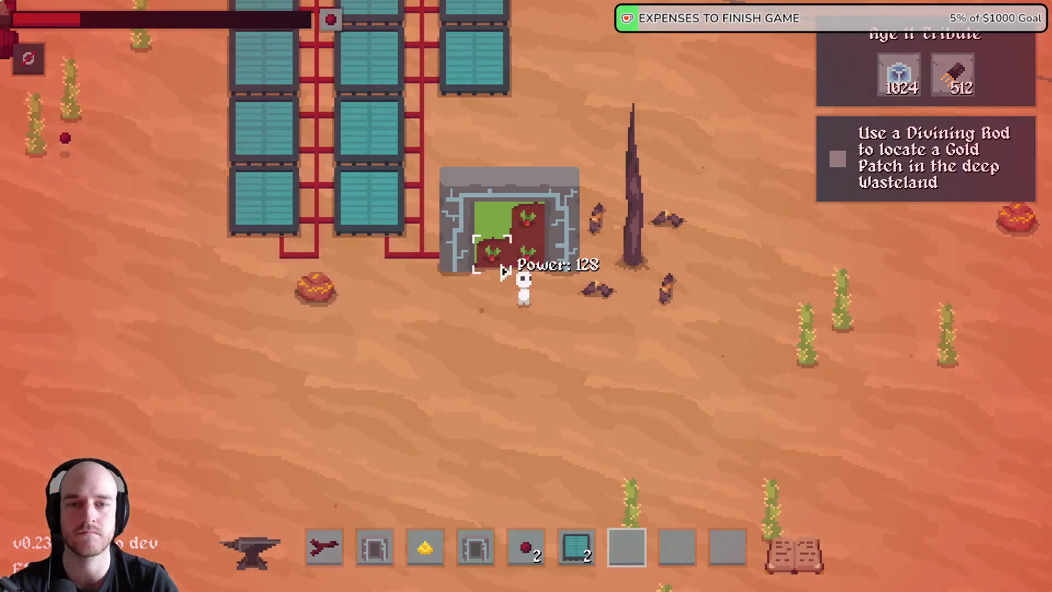
Step: Walk toward the forest edge and turn off player invulnerability in the F1 debug panel
key(d)
key(w)
scroll(645, 299, down, 5)
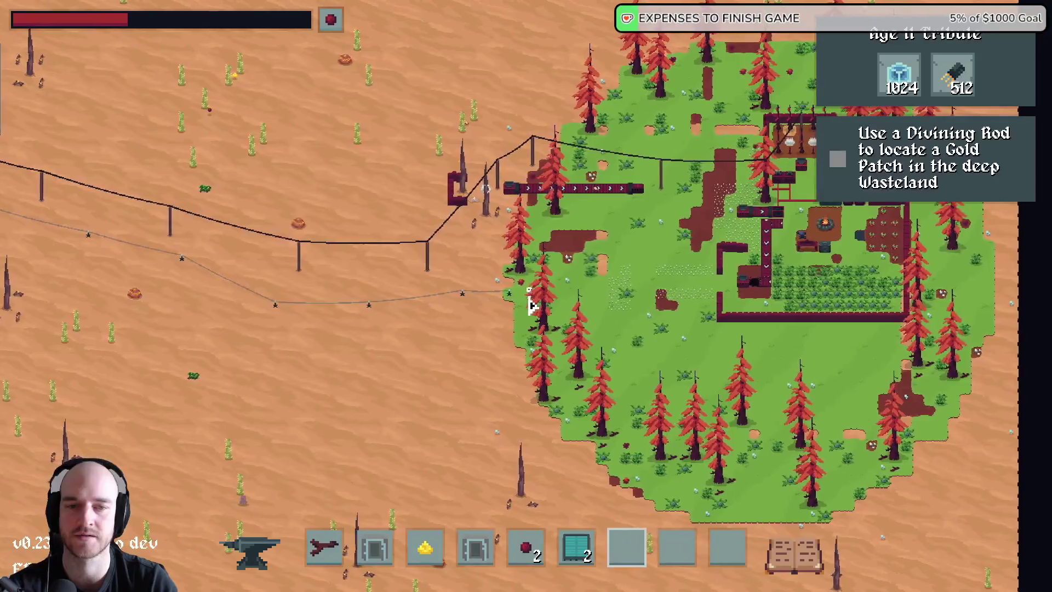
scroll(531, 305, up, 5)
key(F1)
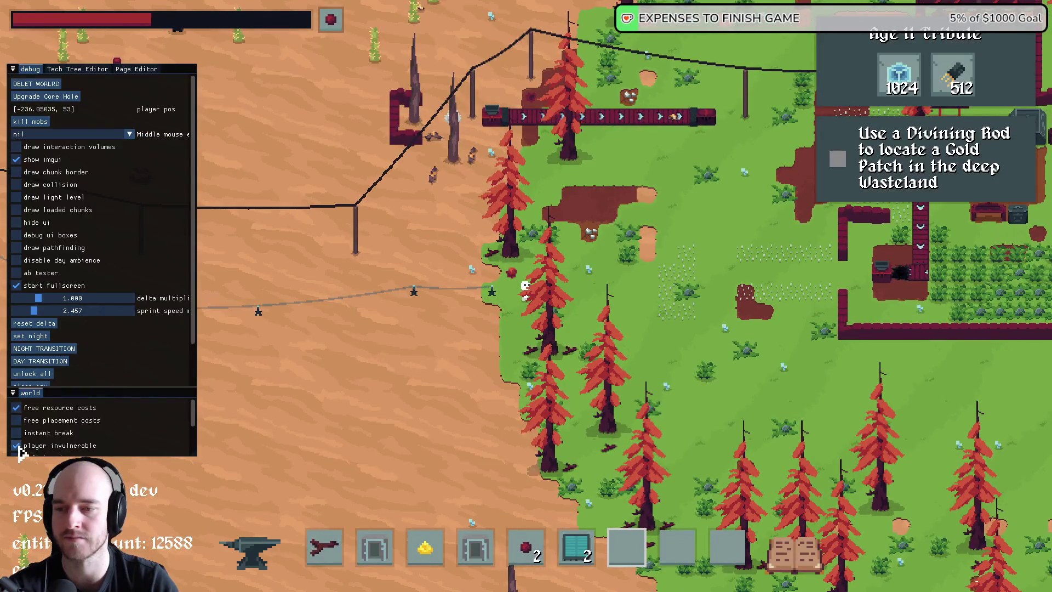
click(17, 448)
Step: Walk the character onto the grass edge to try placing the oxygen tether there
key(s)
key(a)
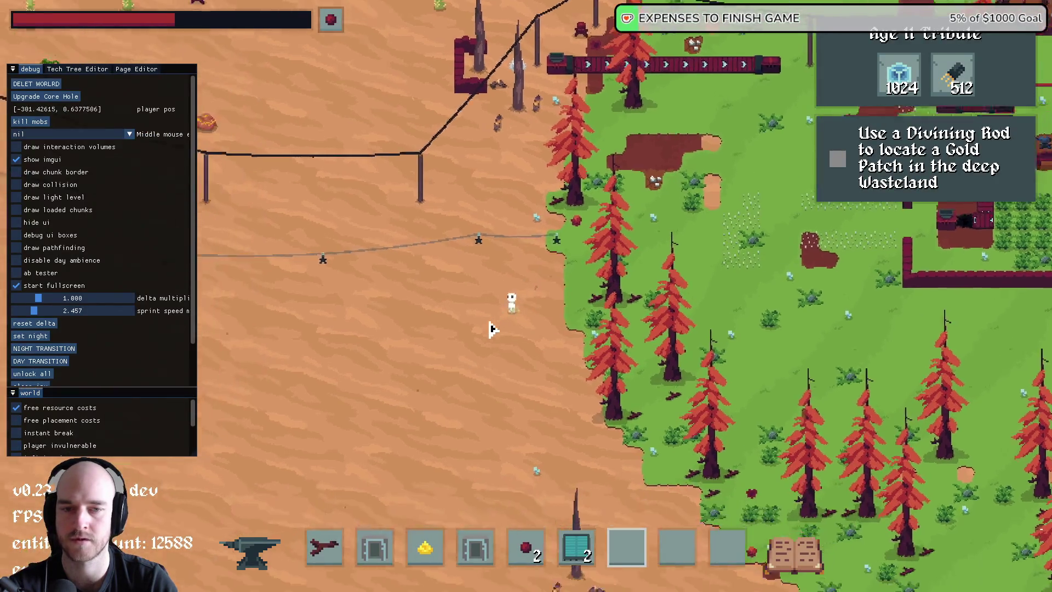
key(w)
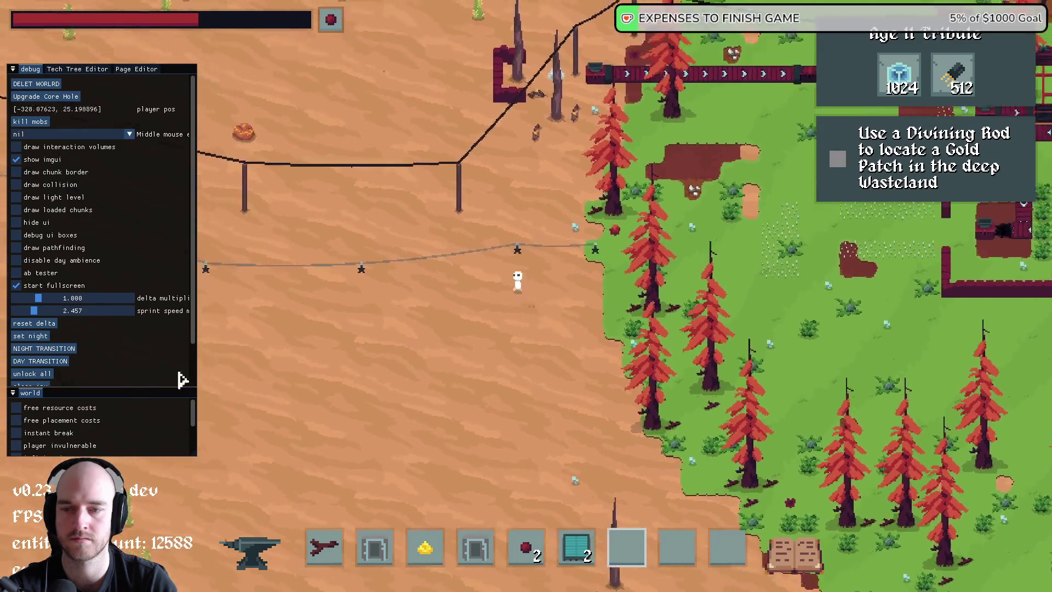
scroll(100, 435, down, 3)
key(F1)
key(w)
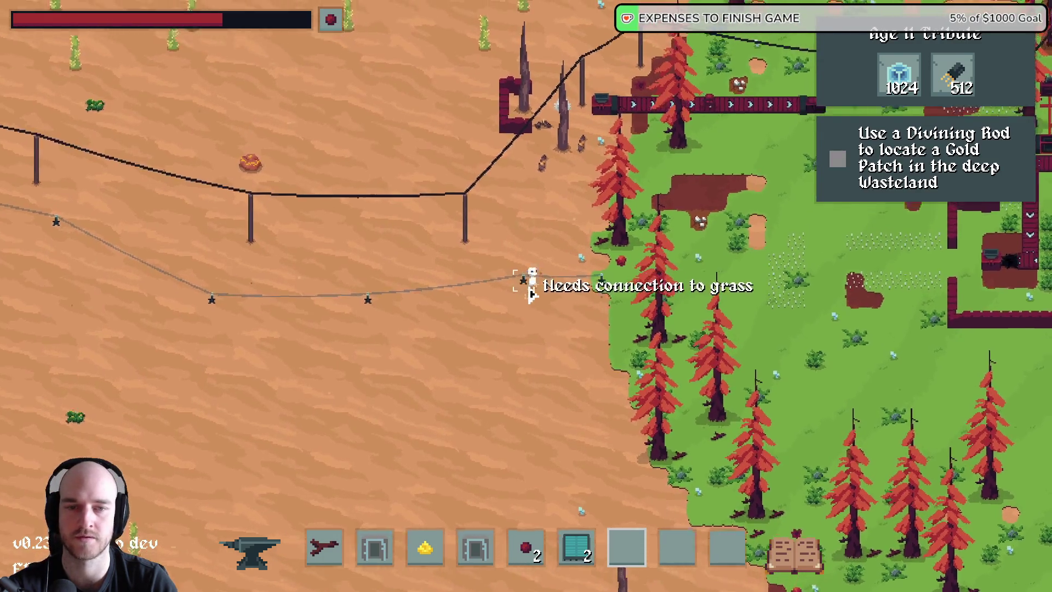
key(d)
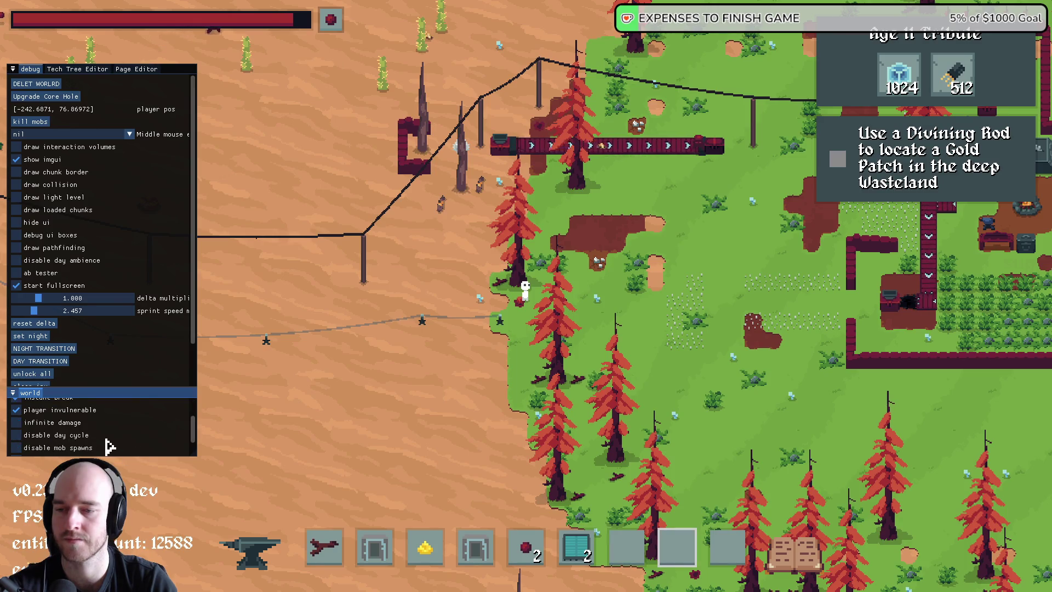
Step: Retest the tether at the grass edge, which still warns 'Needs connection to grass', then quit the game
key(F1)
key(a)
key(s)
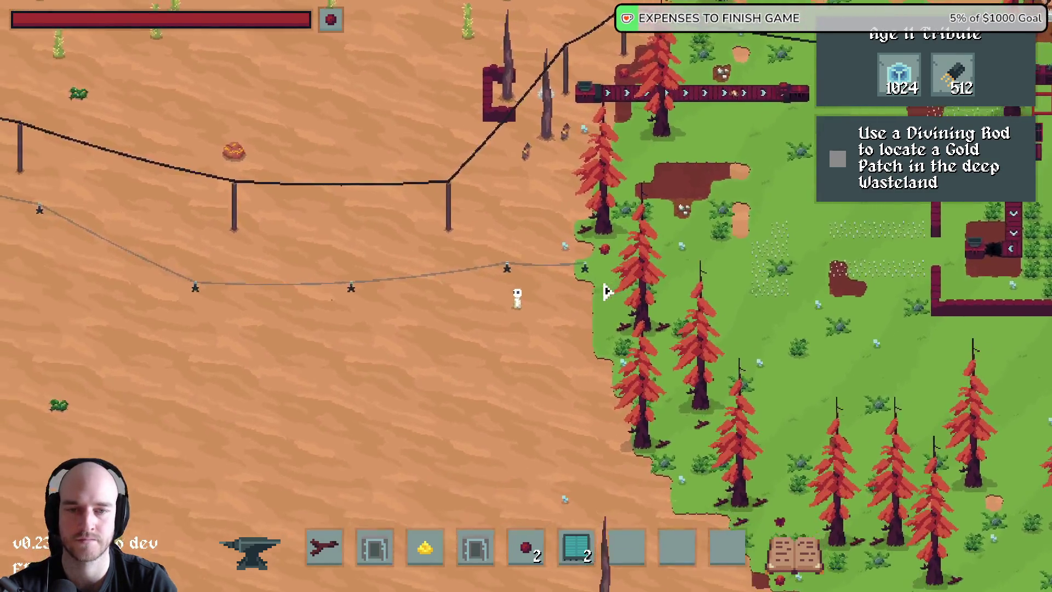
scroll(607, 291, up, 3)
key(w)
key(d)
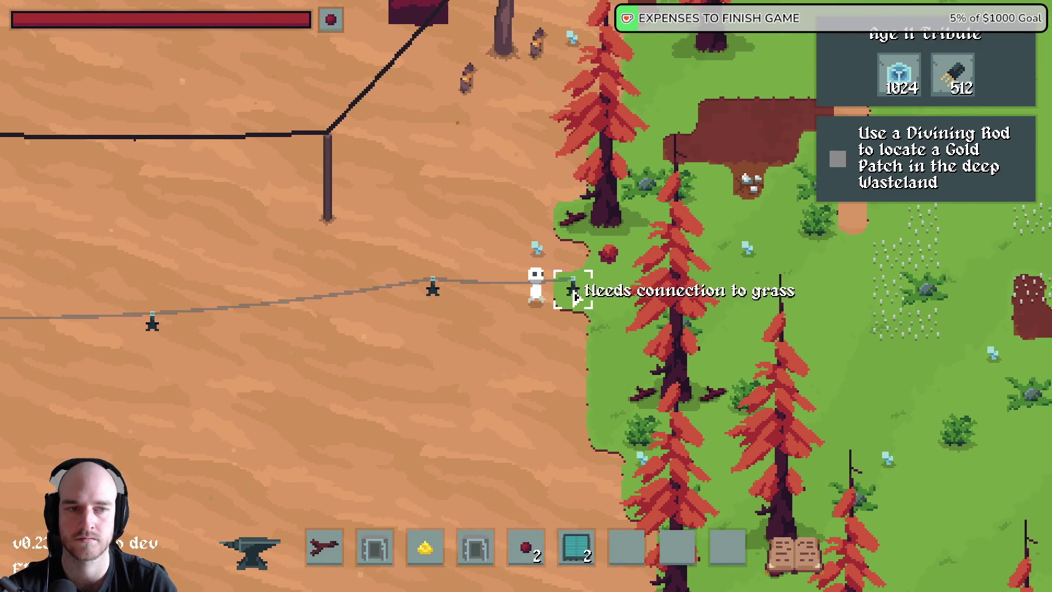
scroll(652, 313, down, 5)
key(a)
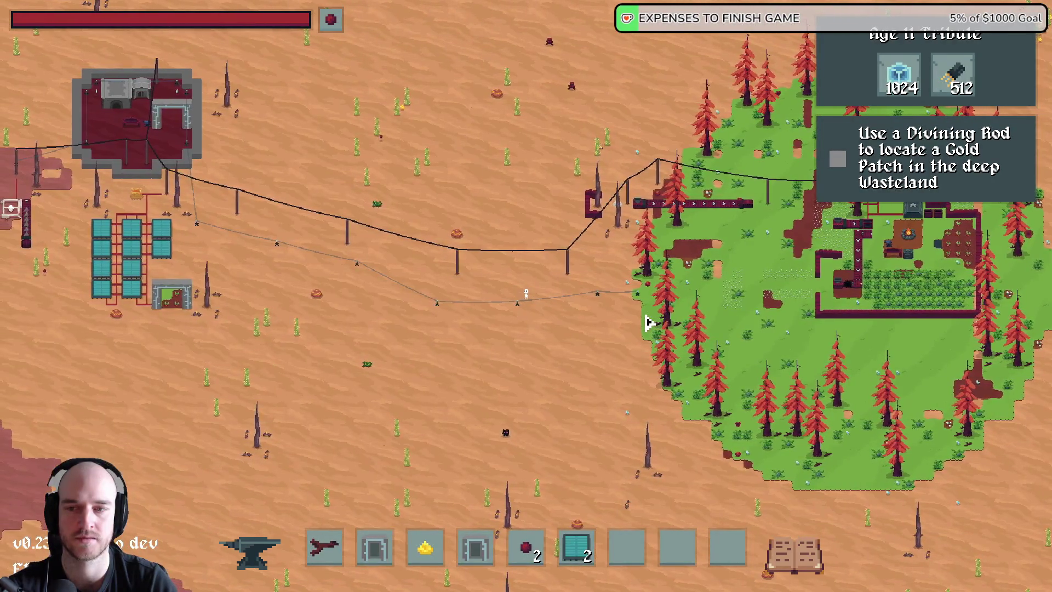
key(alt+Tab)
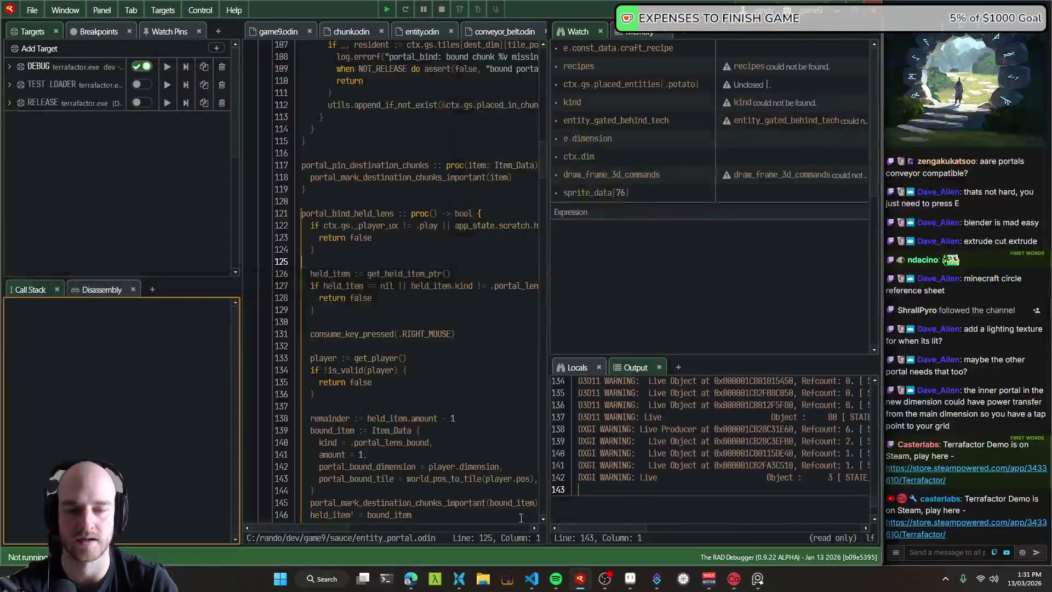